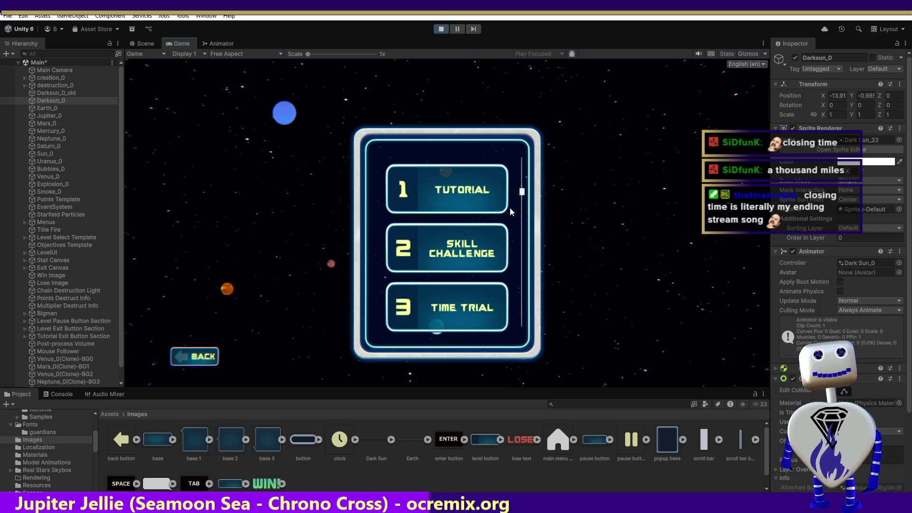
- Open the Skill Challenge level's goals and details, then start playing it
click(456, 250)
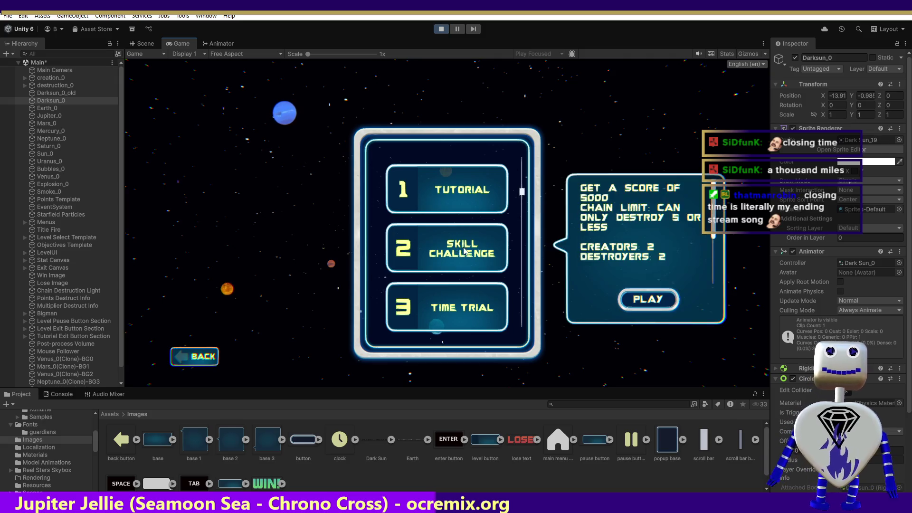
click(646, 306)
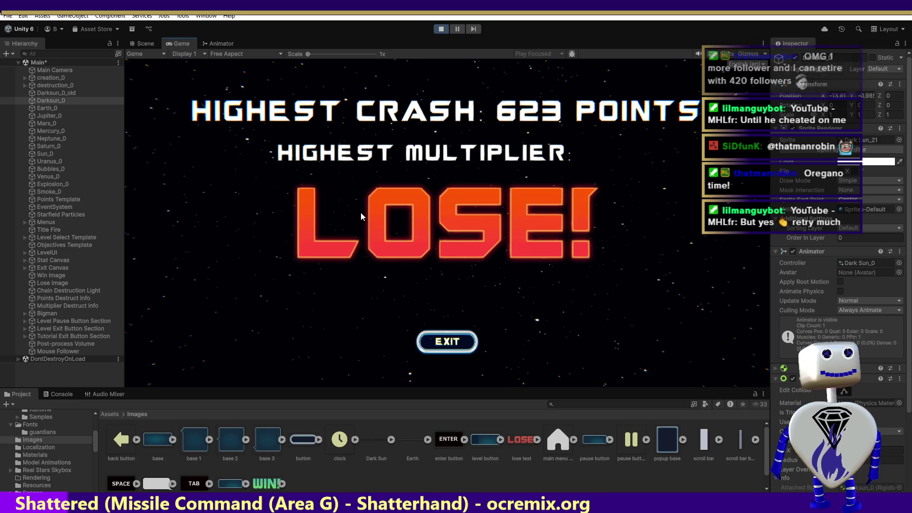
- Leave the lose screen and open the Skill Challenge level's description
click(423, 343)
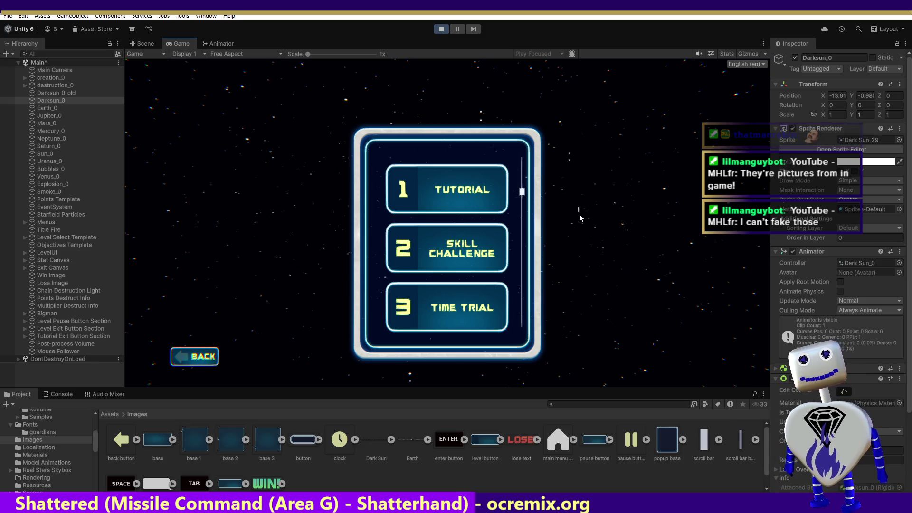
click(452, 254)
- Play the Skill Challenge level, then switch to Blender with Alt+Tab
click(657, 310)
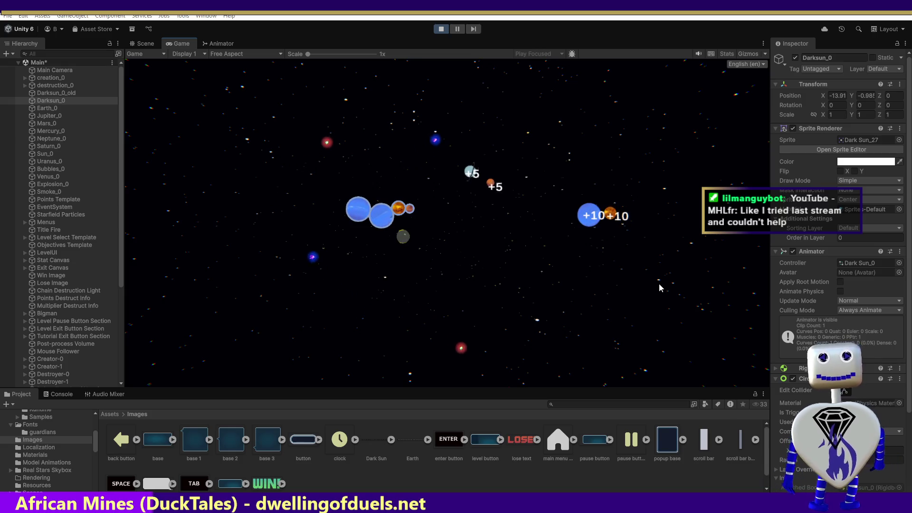
key(alt+Tab)
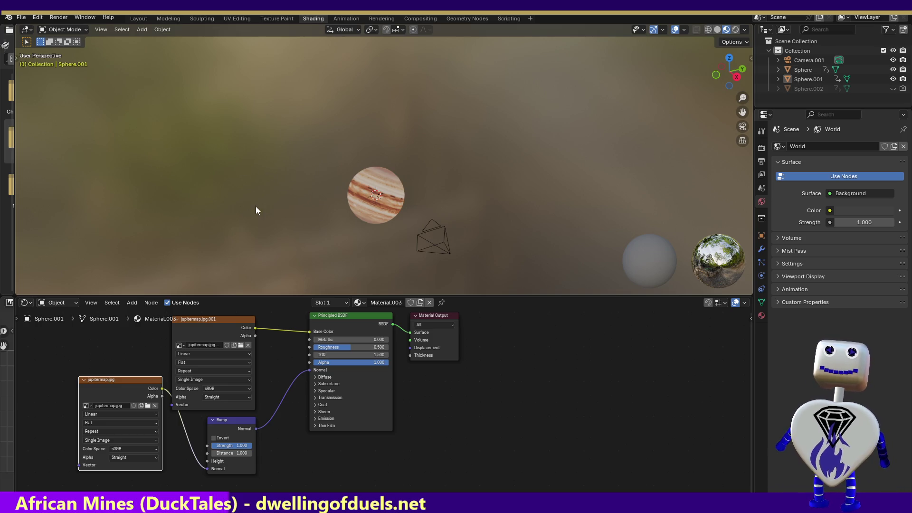
- Render an image of the Jupiter sphere, close the result, and switch back to Unity
click(58, 18)
click(64, 28)
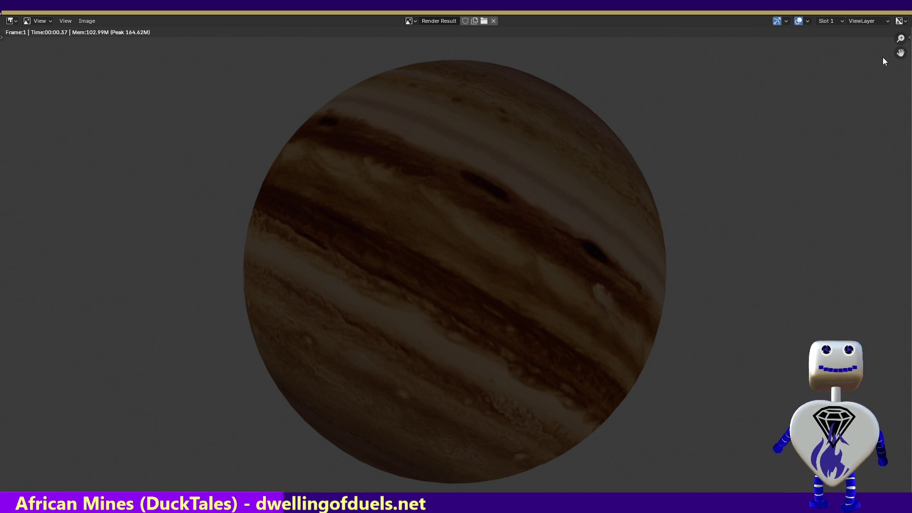
key(Escape)
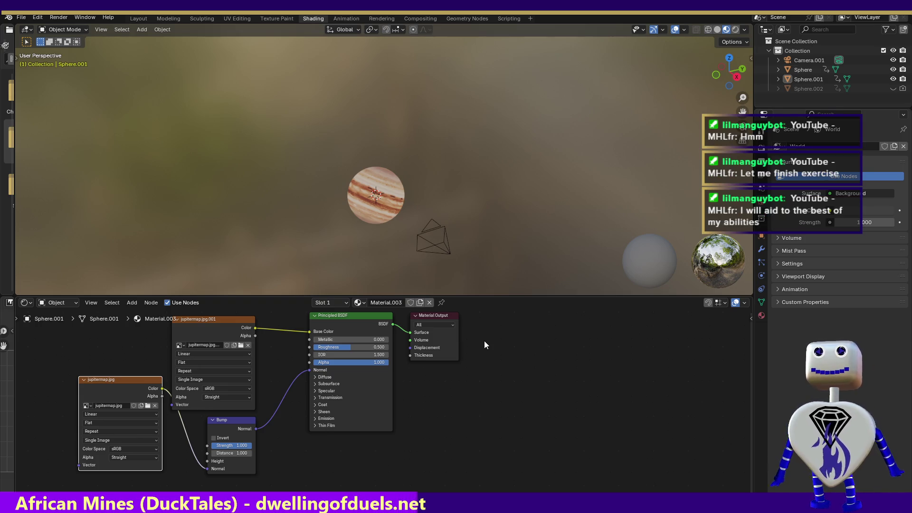
key(alt+Tab)
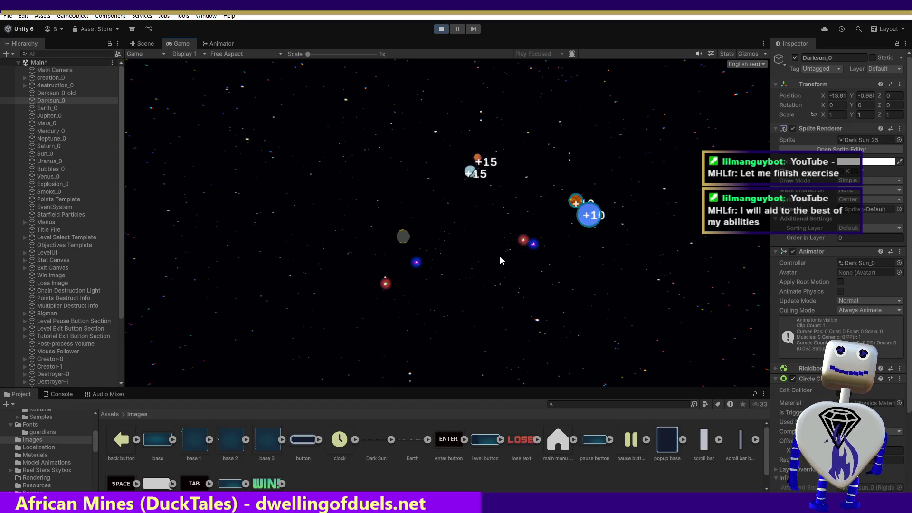
- Select the Earth image, open and close its Sprite Editor, then stop Play mode
click(414, 442)
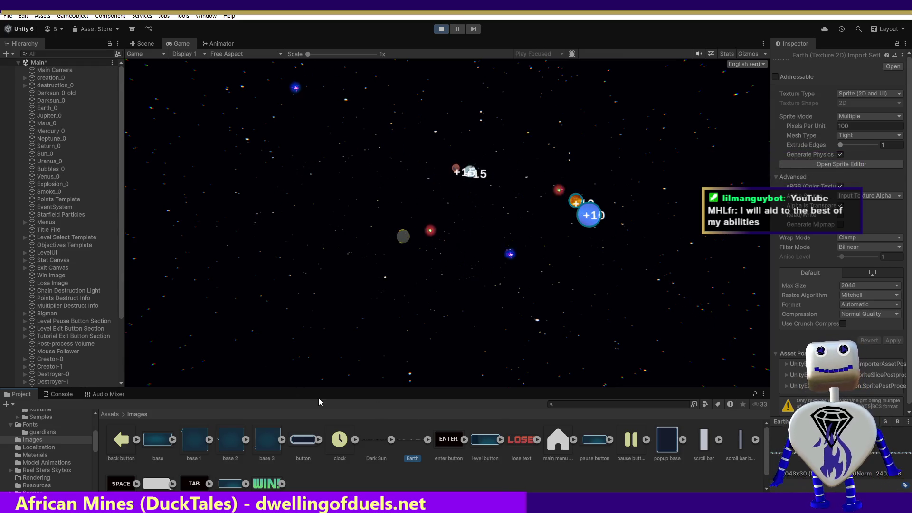
click(858, 165)
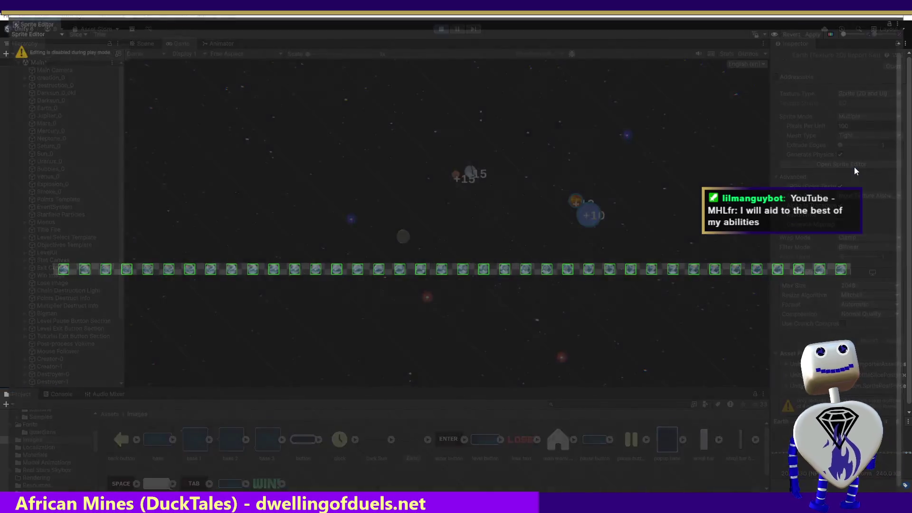
click(899, 16)
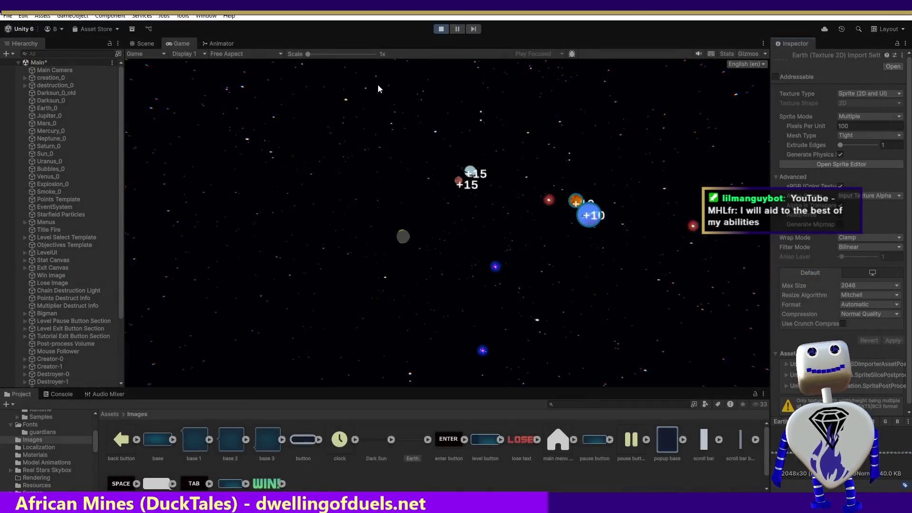
click(441, 28)
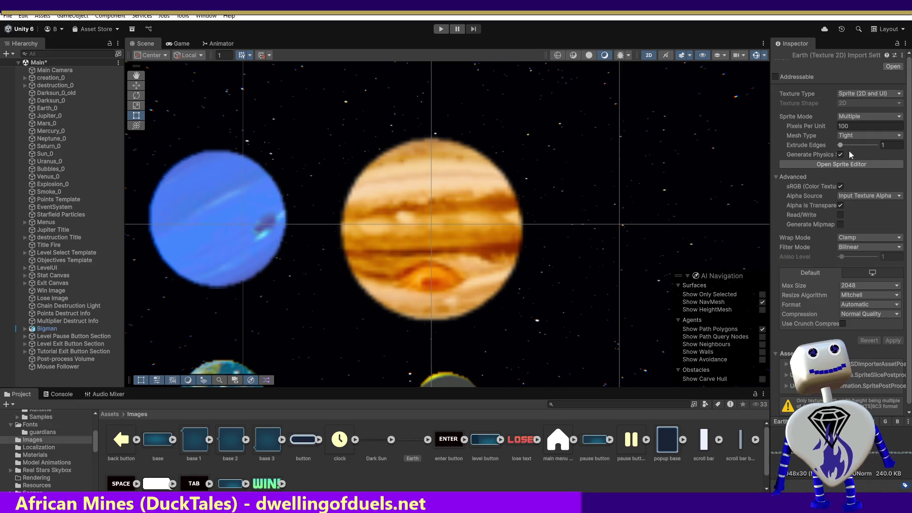
- Automatically slice the Earth sprite sheet in the Sprite Editor and apply the slices
click(844, 164)
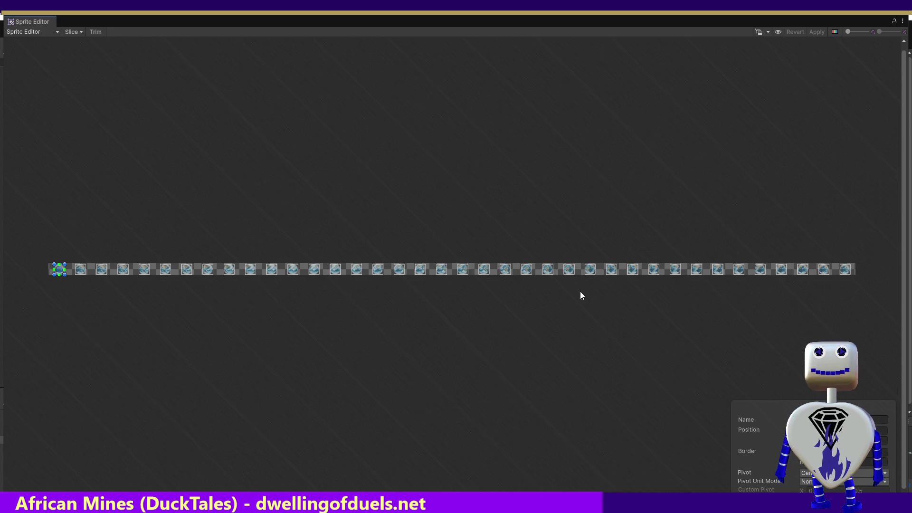
click(72, 32)
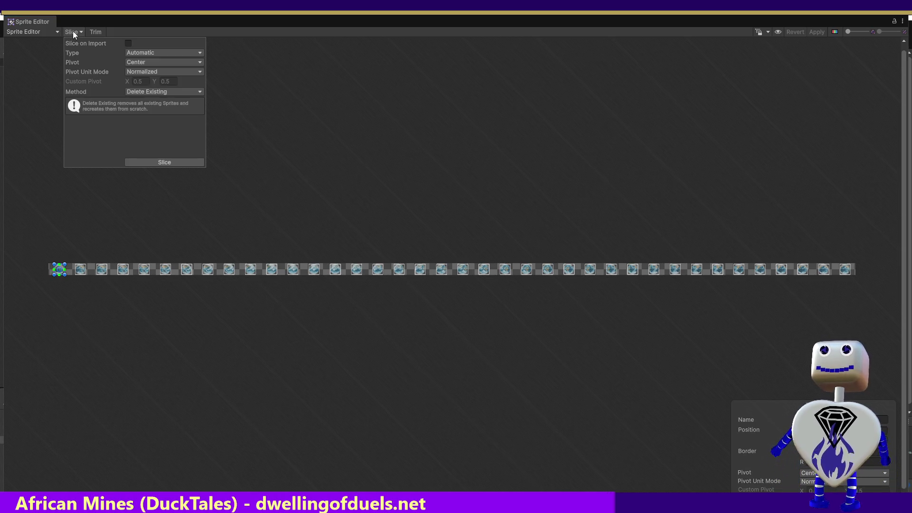
click(169, 161)
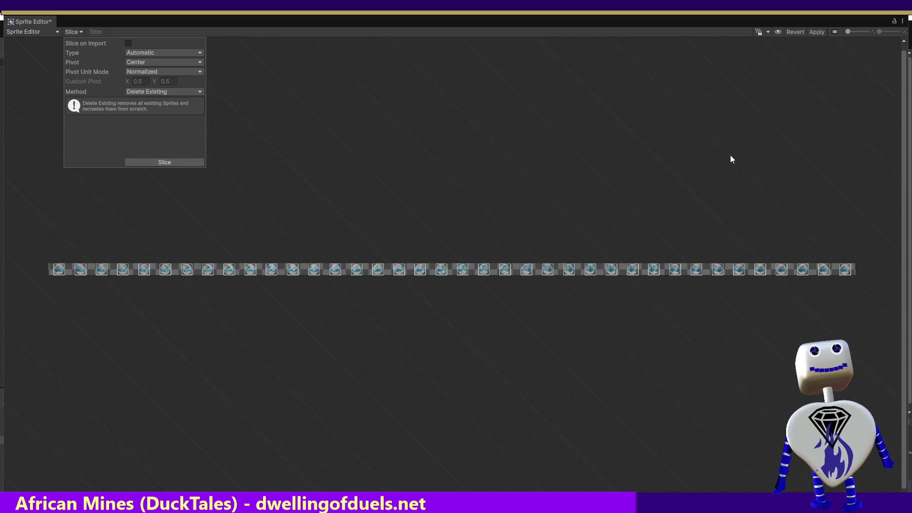
click(816, 32)
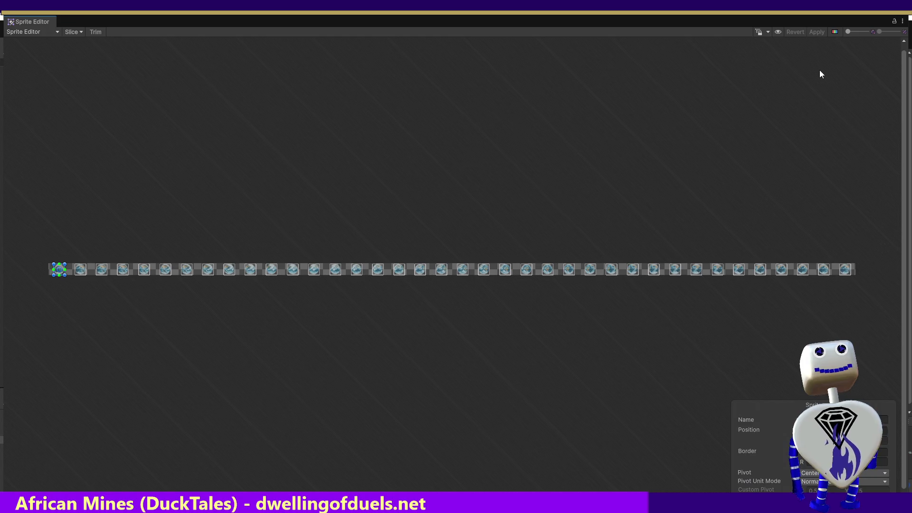
click(898, 18)
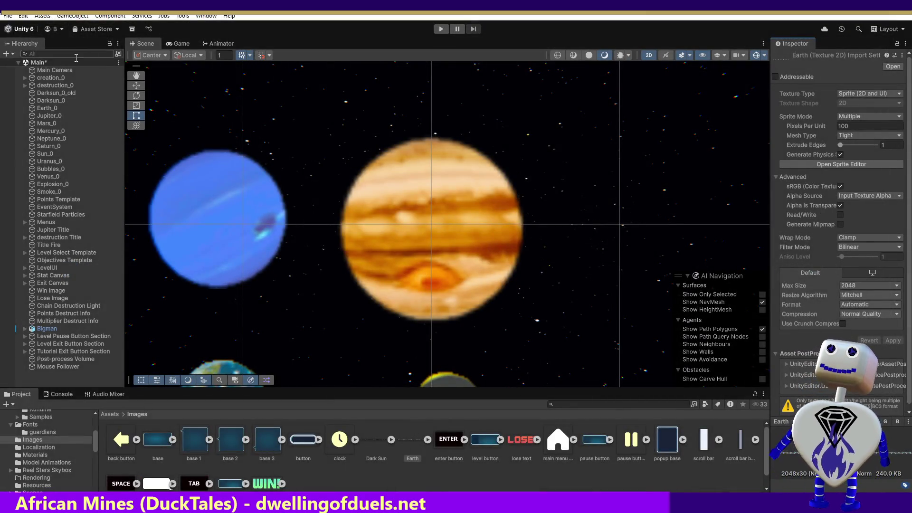
- Duplicate Earth_0 by copy and paste, and rename the original to Earth_0_old
right_click(46, 110)
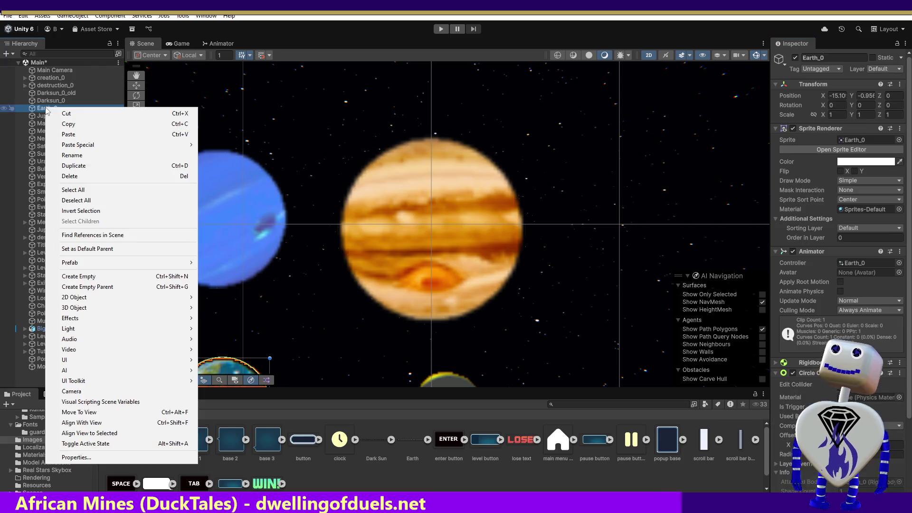
click(68, 124)
key(ctrl+v)
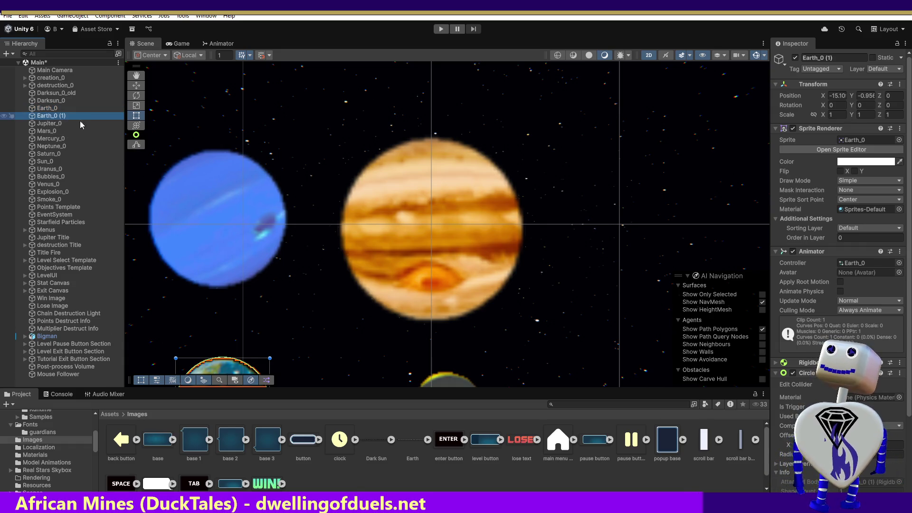
click(46, 108)
right_click(45, 108)
click(44, 101)
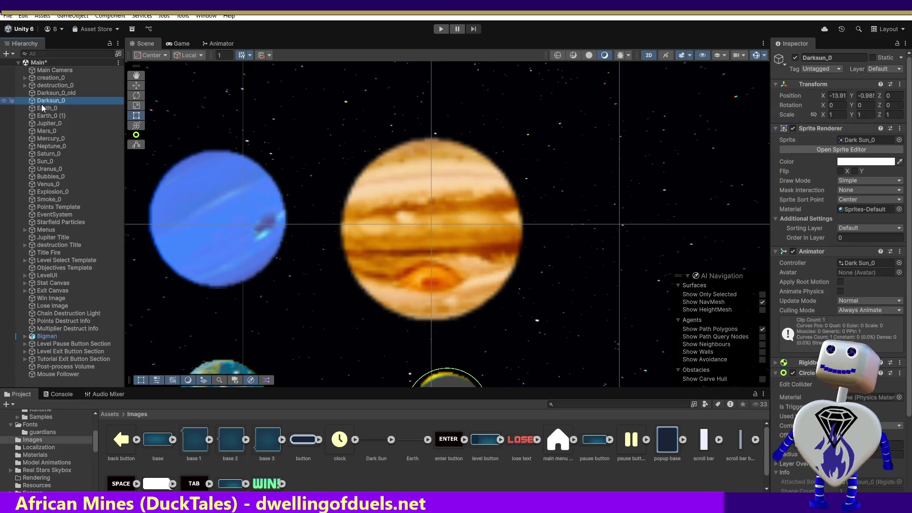
click(45, 108)
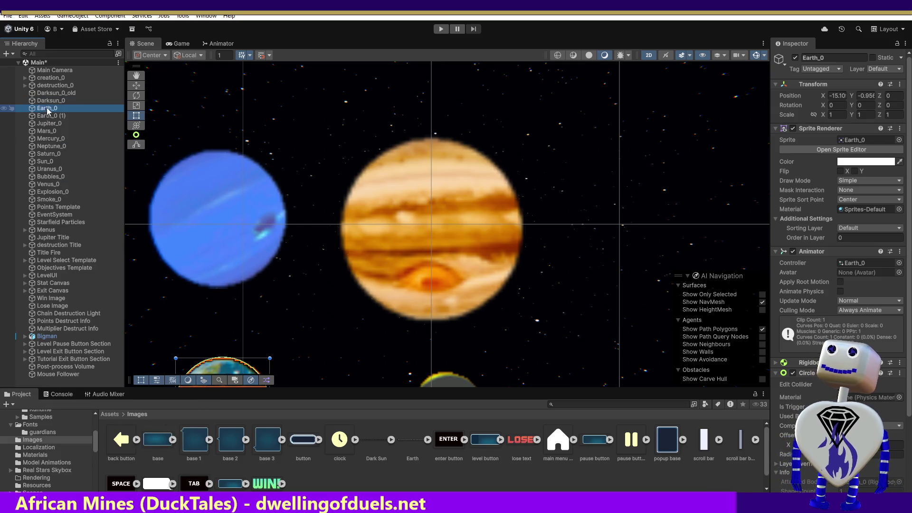
click(48, 111)
click(59, 108)
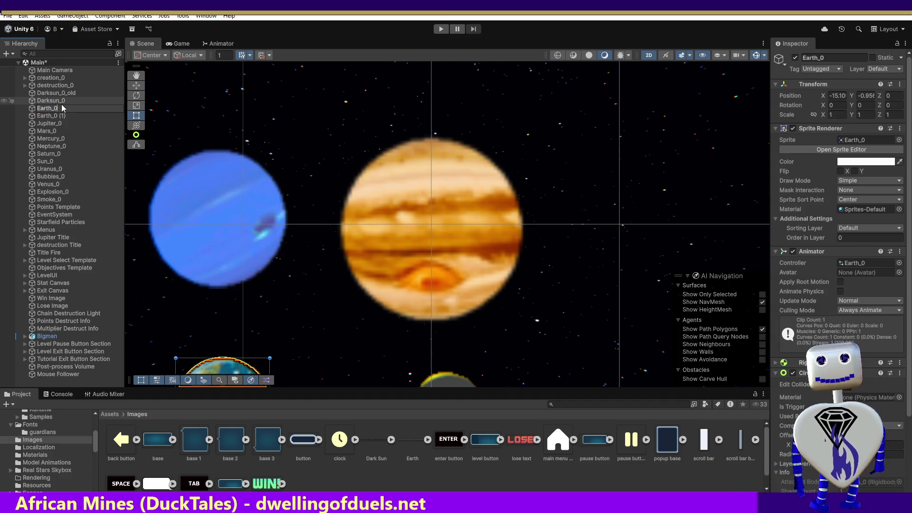
text(ld)
key(Return)
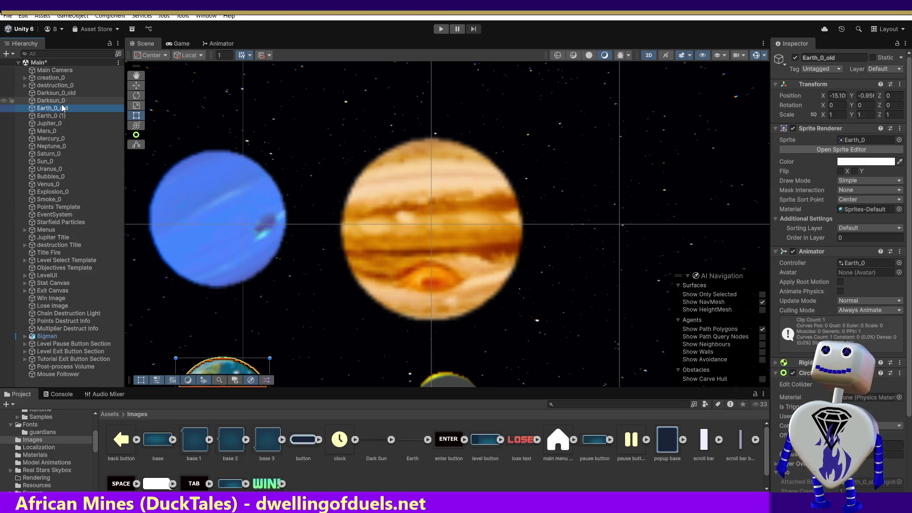
- Rename the duplicate Earth_0 (1) to Earth_0
click(47, 116)
right_click(48, 116)
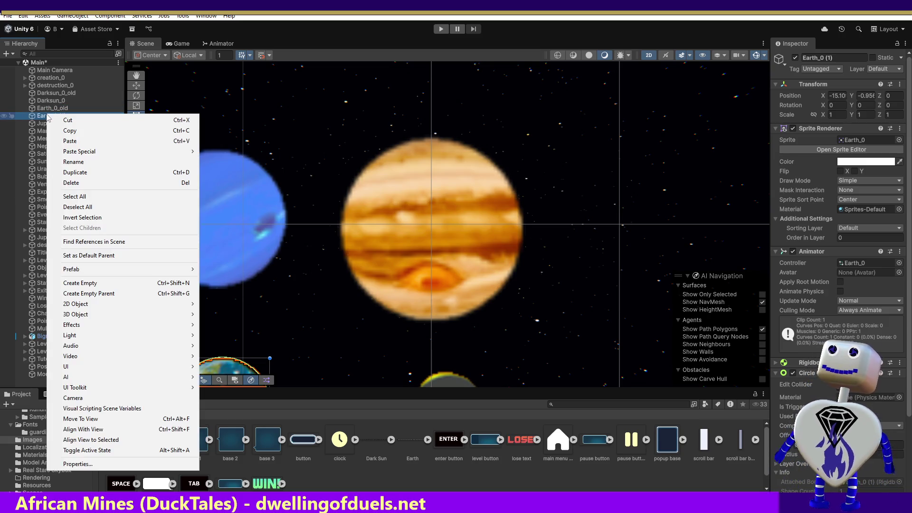
click(44, 115)
click(83, 114)
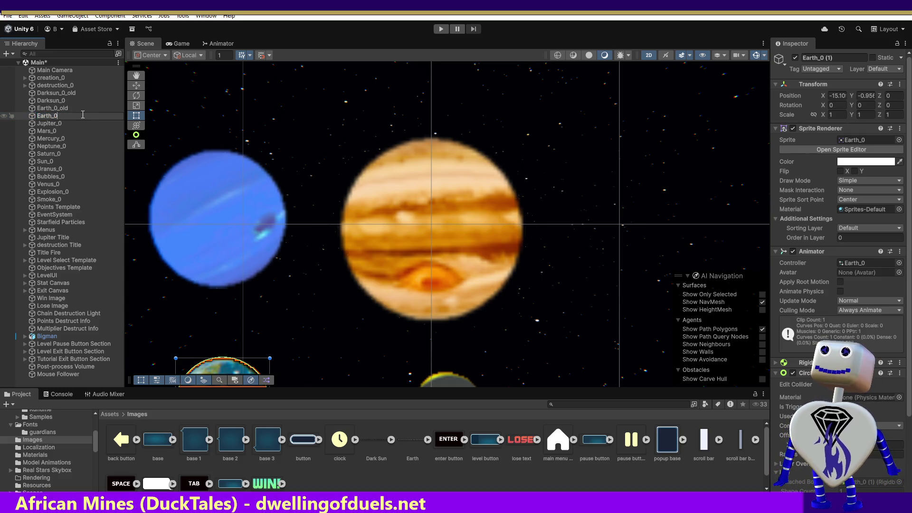
key(Return)
click(858, 129)
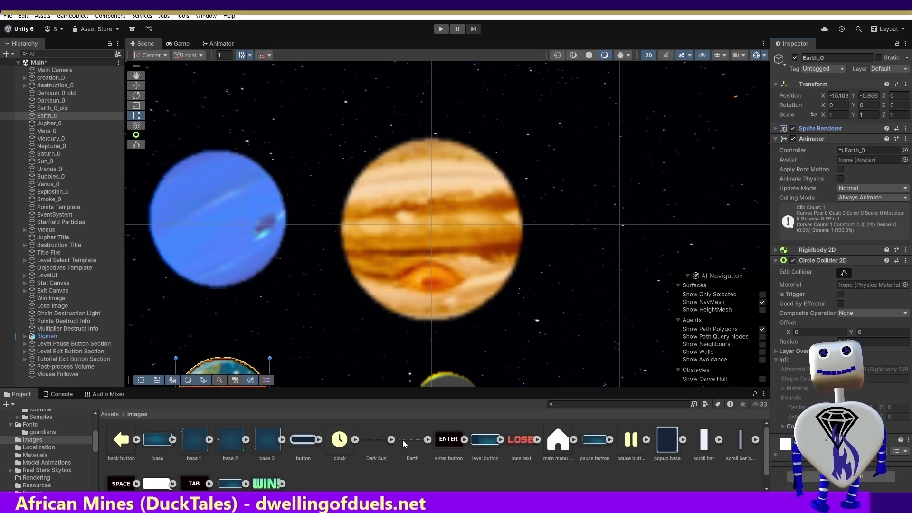
mouse_move(404, 445)
mouse_down()
mouse_move(848, 261)
mouse_move(858, 148)
mouse_up()
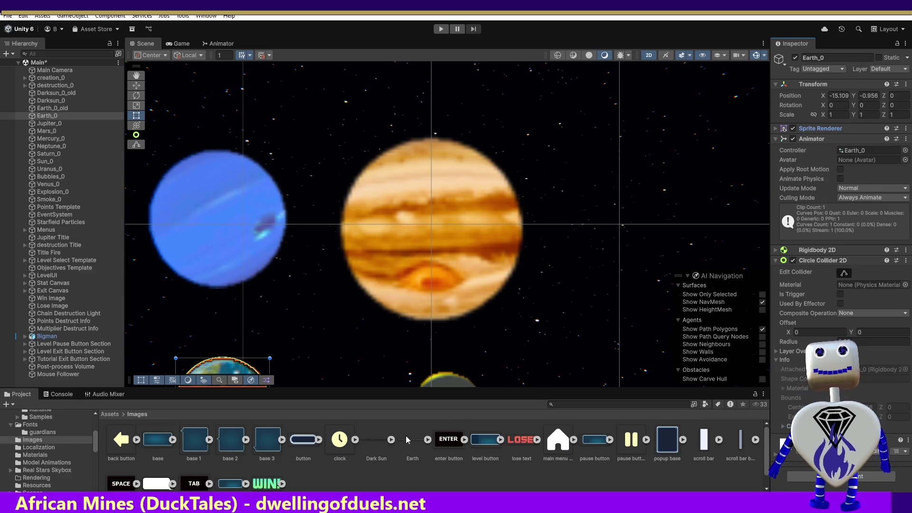
mouse_move(408, 440)
mouse_down()
mouse_move(851, 216)
mouse_move(876, 163)
mouse_move(859, 148)
mouse_up()
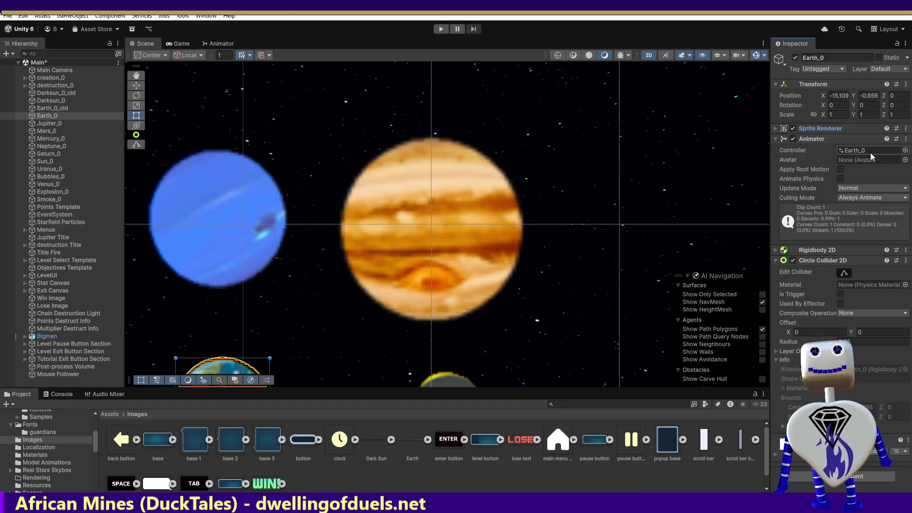
click(906, 151)
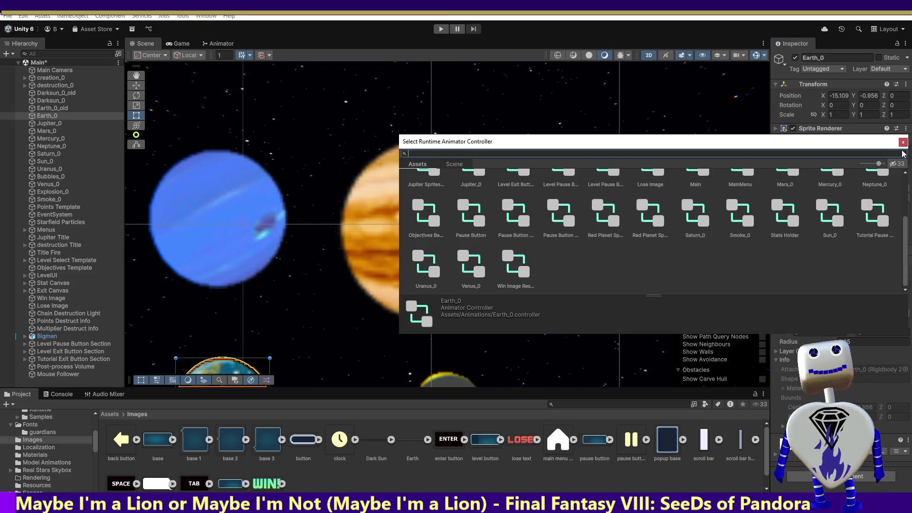
drag(908, 220, 905, 151)
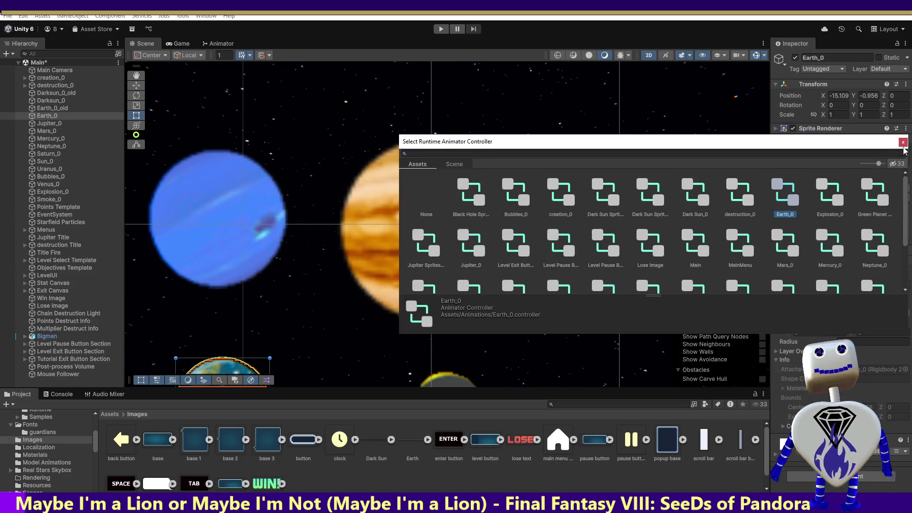
click(904, 144)
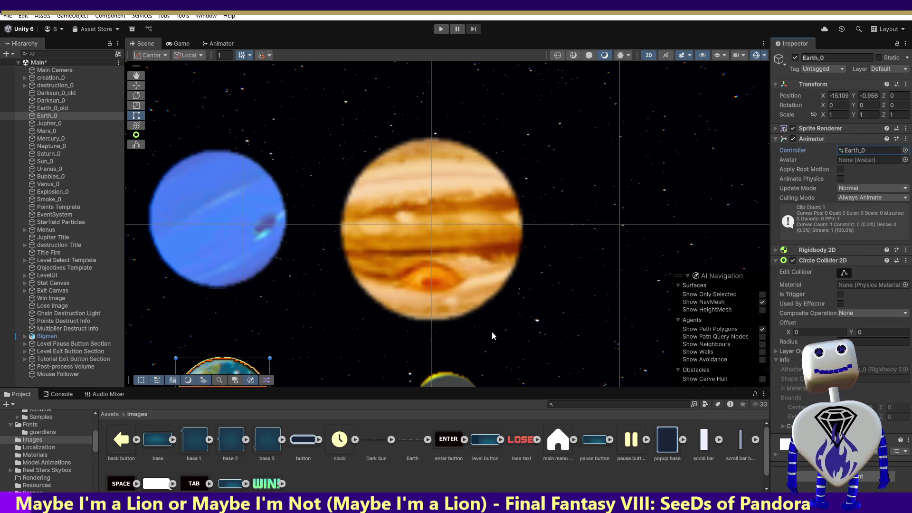
click(414, 444)
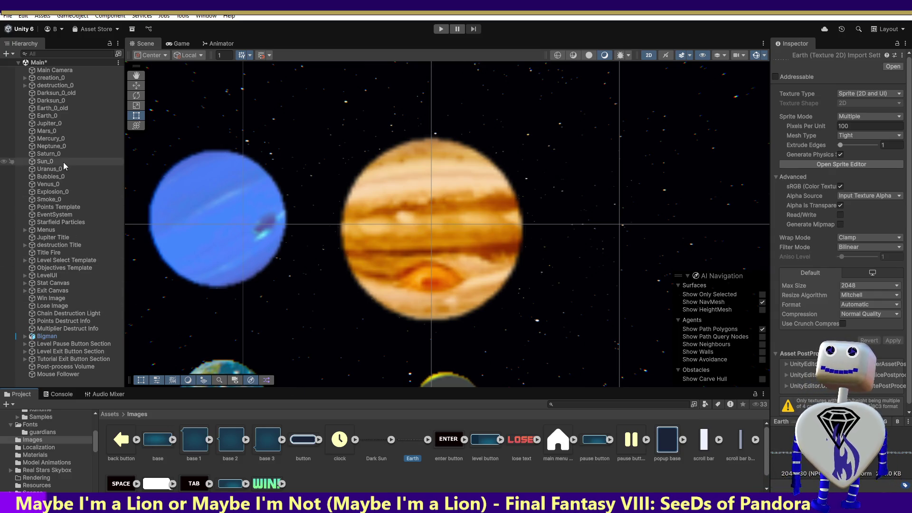
click(56, 117)
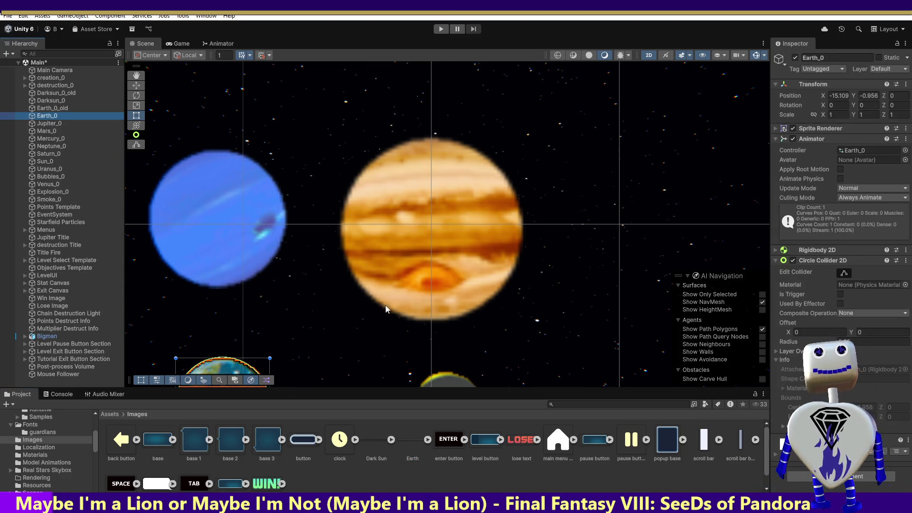
click(415, 443)
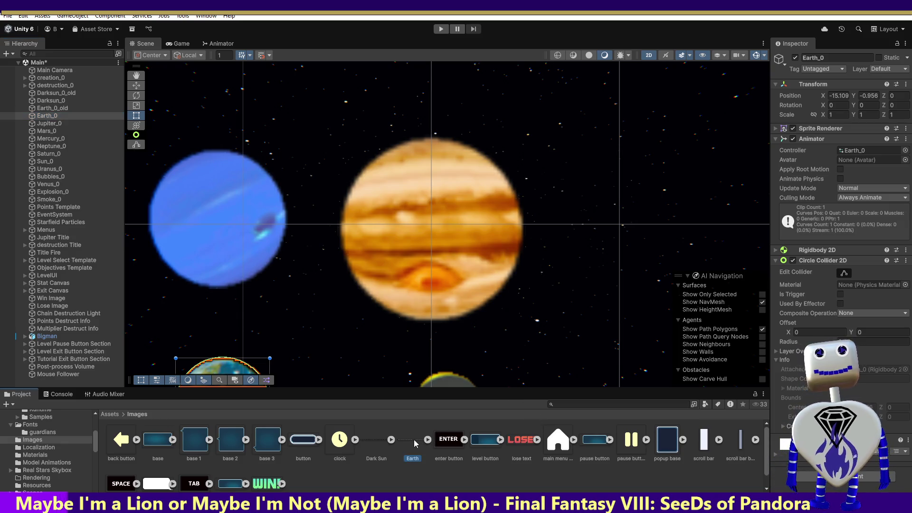
mouse_move(415, 443)
mouse_down()
mouse_move(835, 160)
mouse_move(870, 125)
mouse_move(865, 151)
mouse_up()
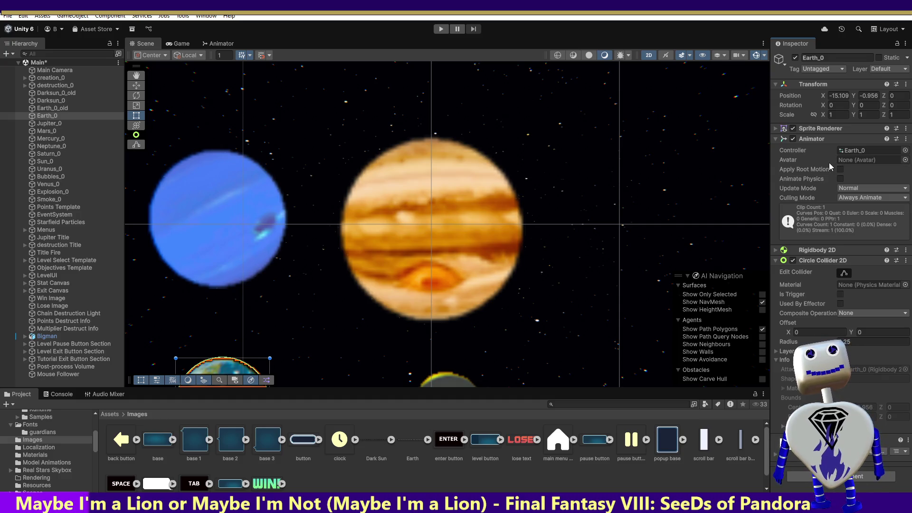
- Move Earth_0 down-left in the Scene so it no longer overlaps Earth_0_old
click(49, 117)
double_click(49, 117)
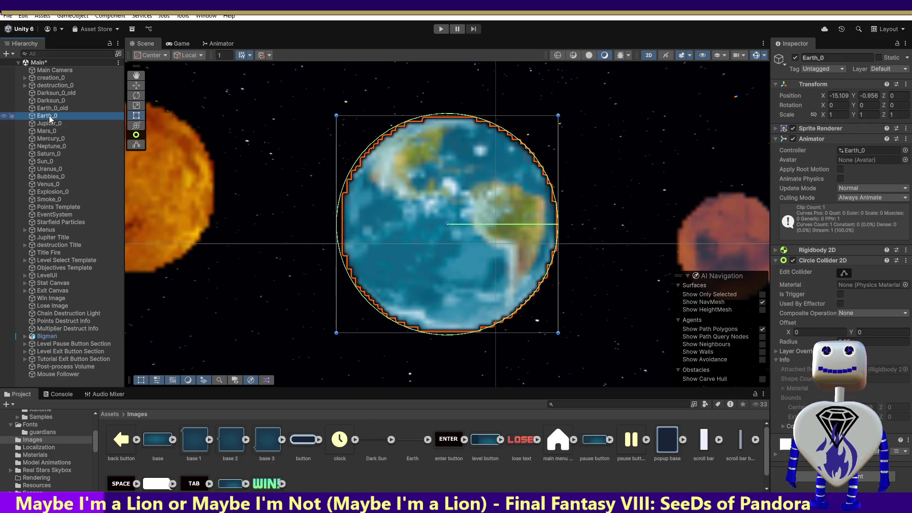
click(50, 109)
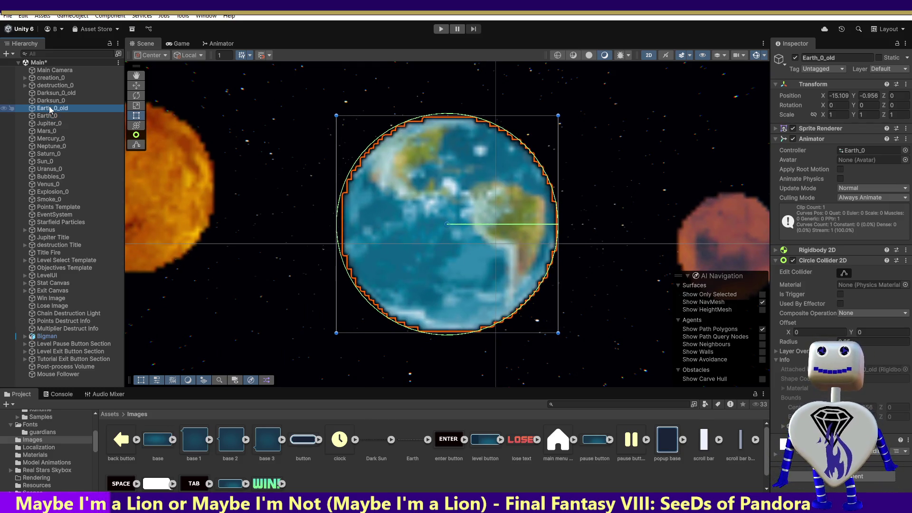
click(50, 116)
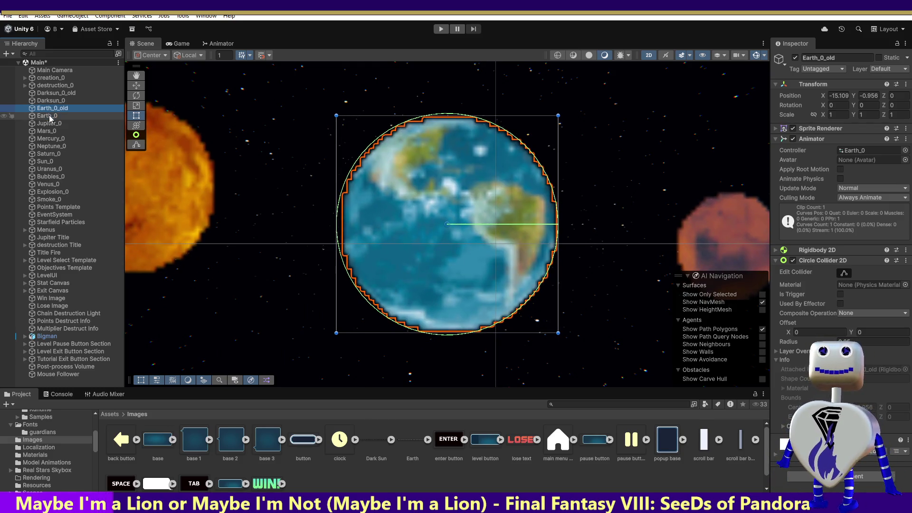
click(136, 85)
mouse_move(451, 221)
mouse_down()
mouse_move(324, 264)
mouse_move(291, 289)
mouse_move(305, 292)
mouse_up()
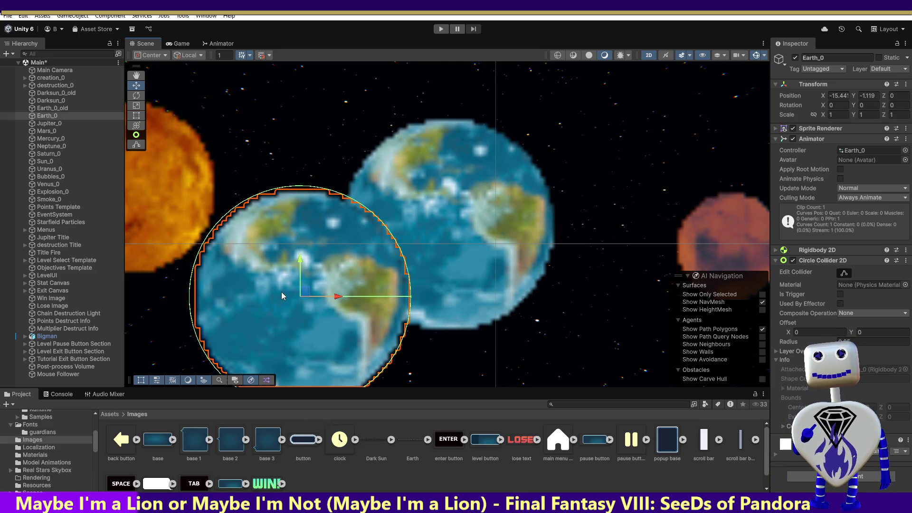
- Expand and collapse the Earth sprite sheet's frames, then reselect Earth_0
click(405, 444)
click(427, 441)
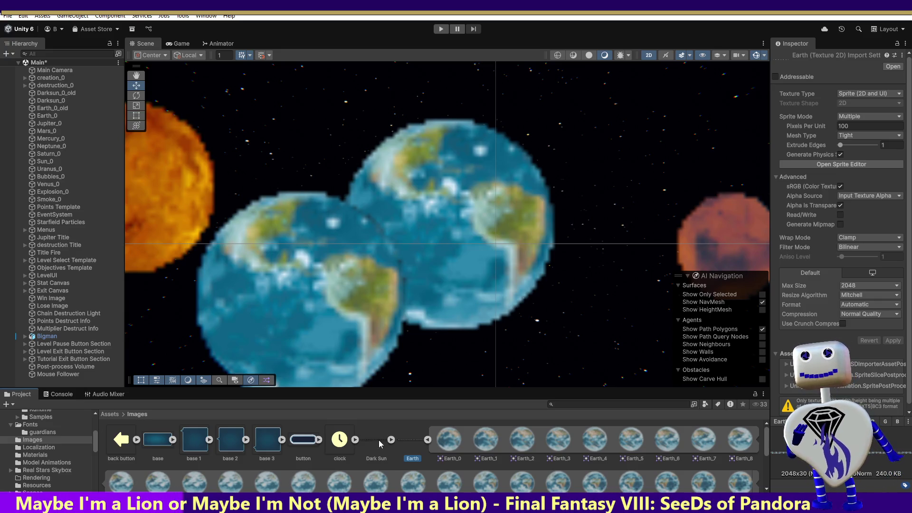
click(427, 441)
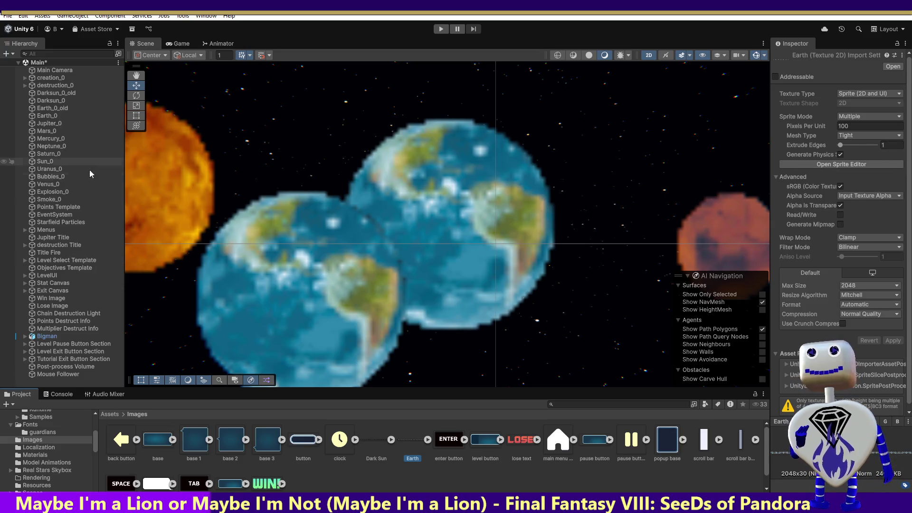
click(72, 117)
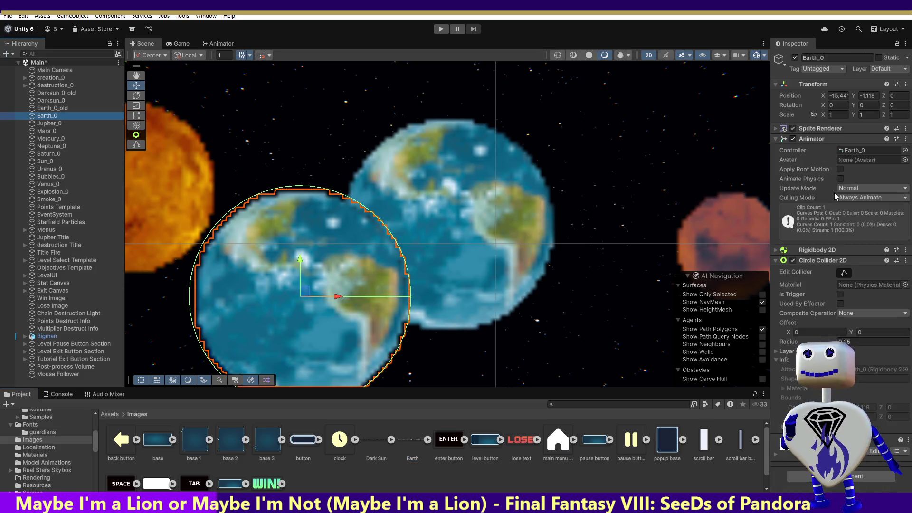
- Set Earth_0's Animator Controller to None and return the Project browser to Assets
click(870, 151)
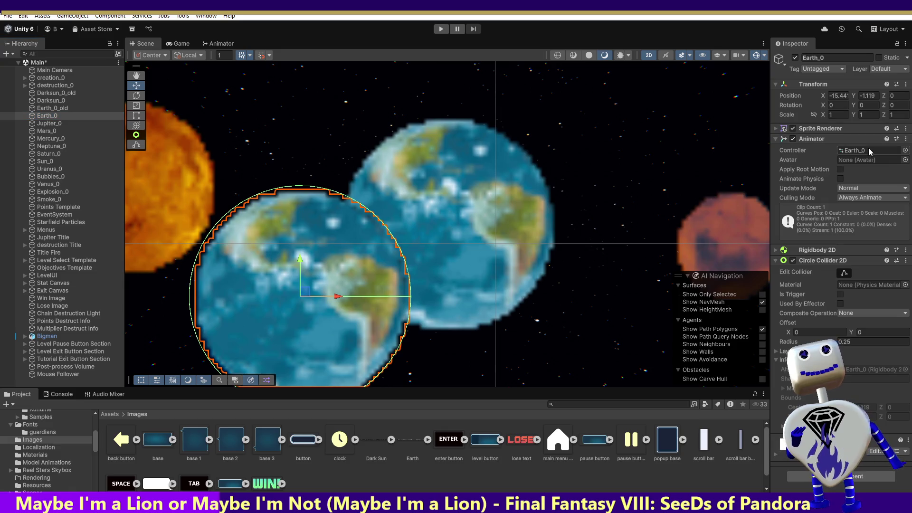
click(905, 150)
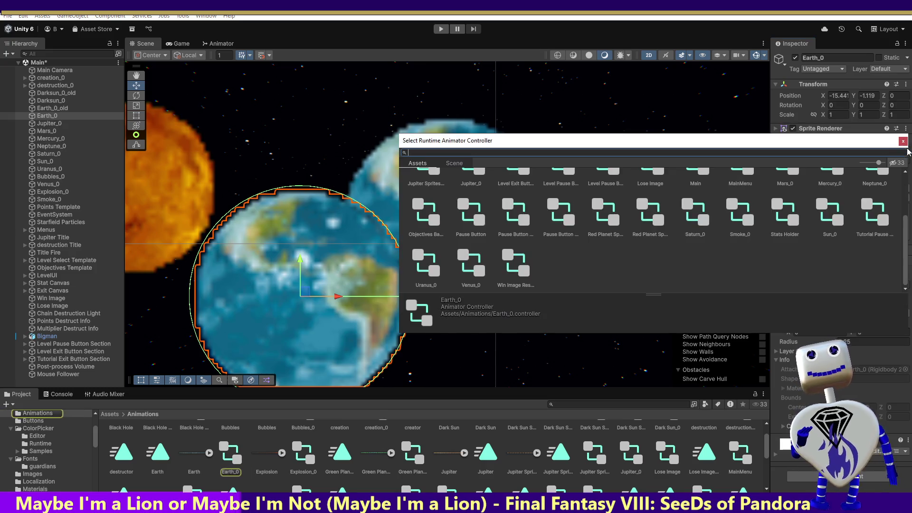
drag(906, 227, 905, 181)
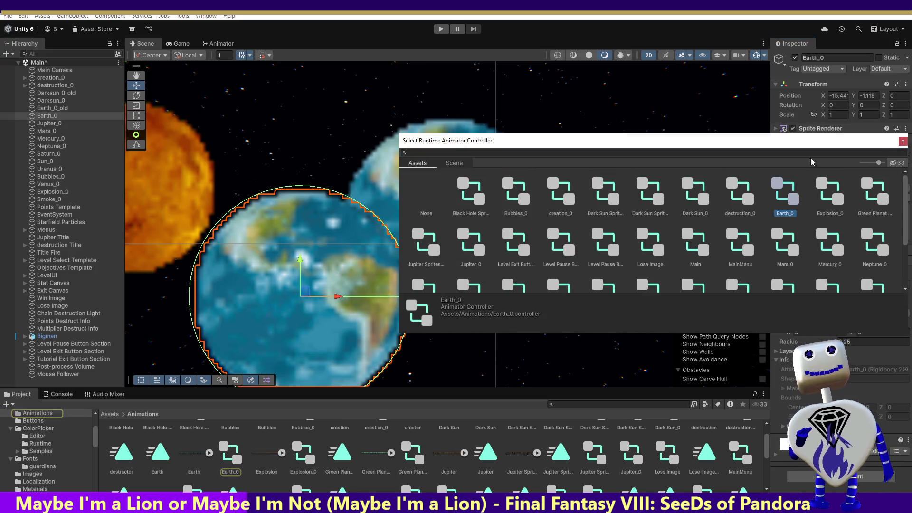
double_click(426, 210)
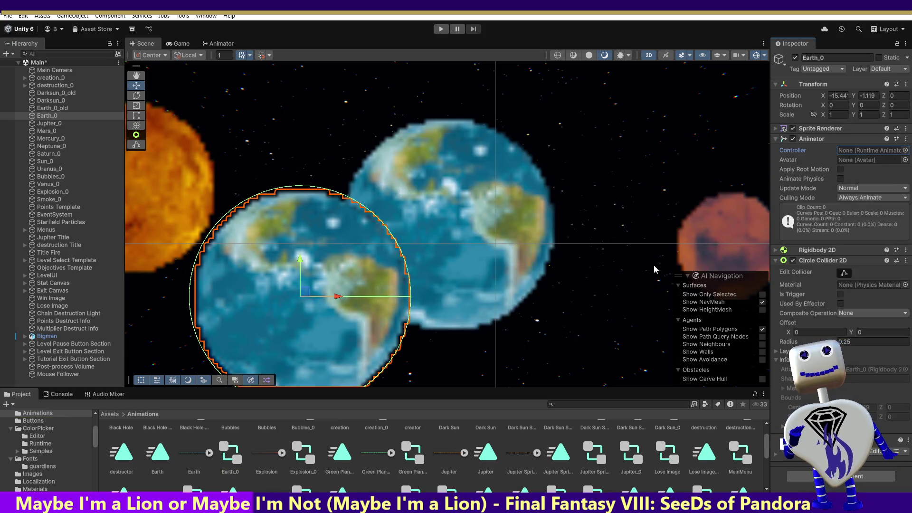
click(110, 414)
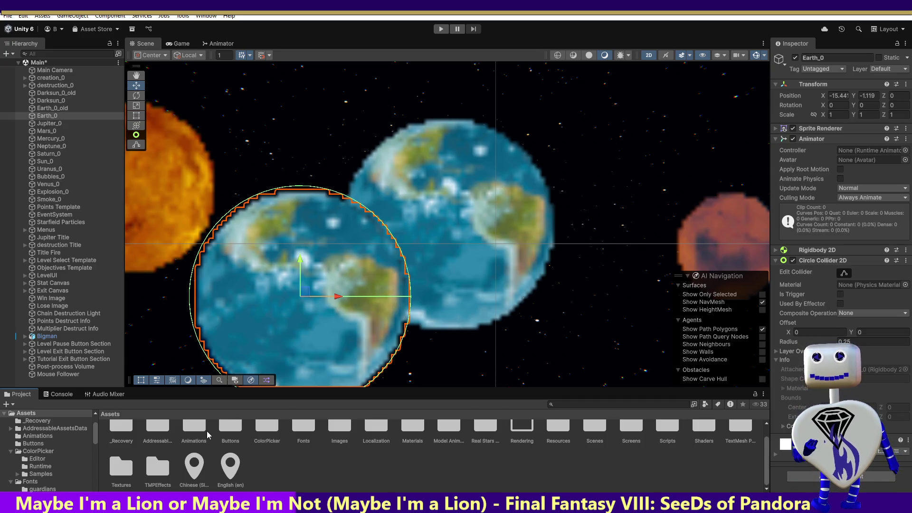
- From the Images folder, assign the Earth image to Earth_0's Sprite Renderer Sprite field
double_click(339, 430)
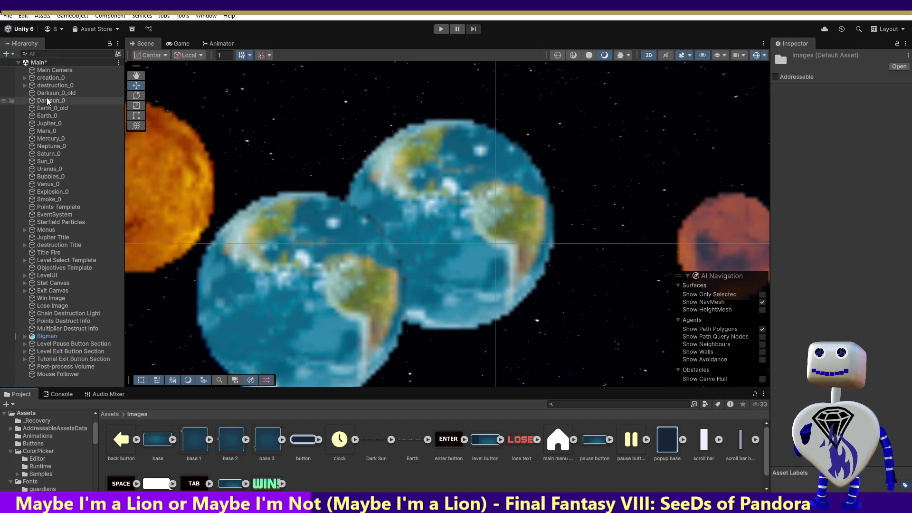
click(48, 115)
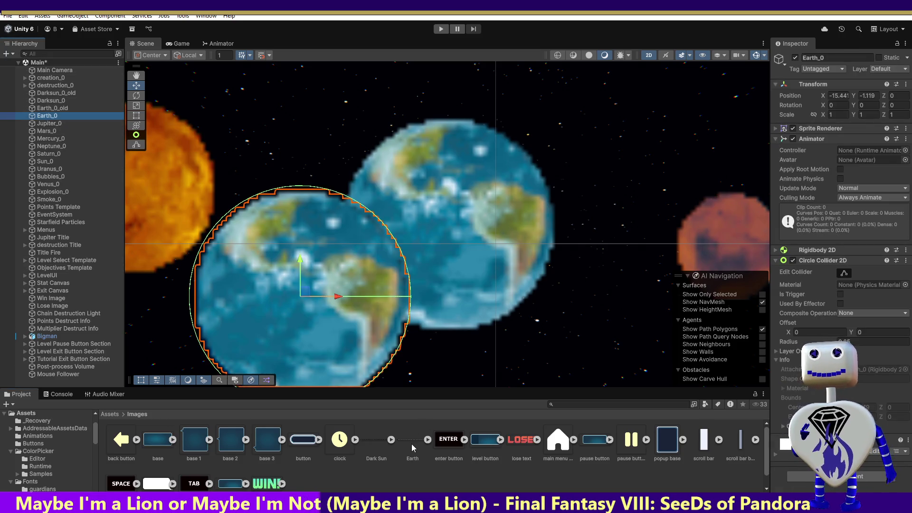
mouse_move(411, 441)
mouse_down()
mouse_move(823, 217)
mouse_move(857, 148)
mouse_up()
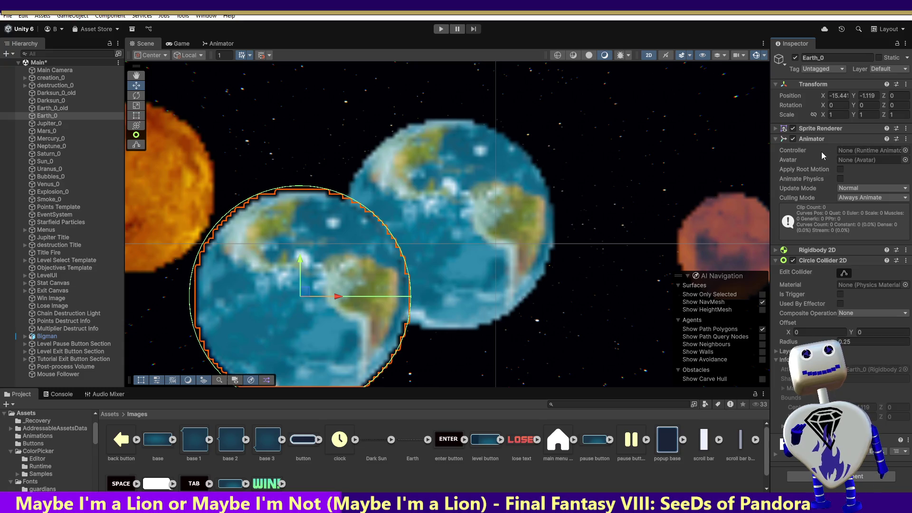
click(778, 129)
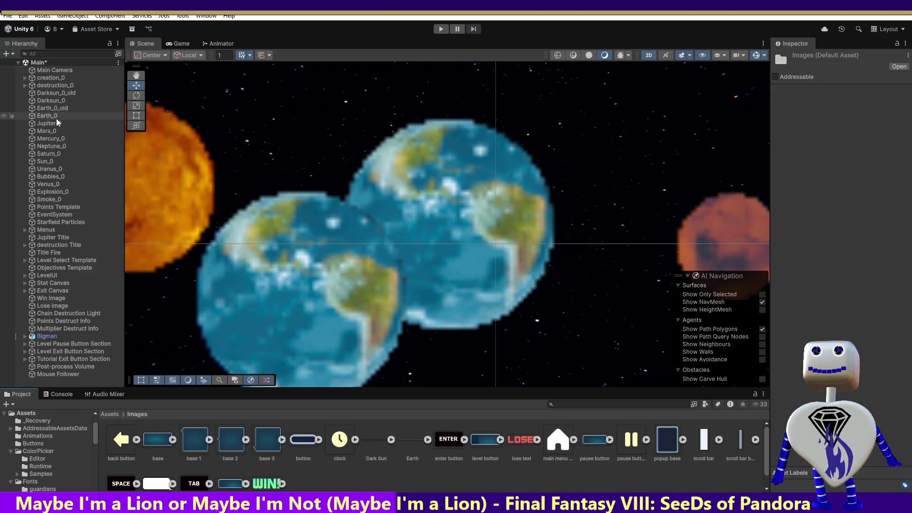
mouse_move(407, 443)
mouse_down()
mouse_move(570, 247)
mouse_move(822, 178)
mouse_move(854, 143)
mouse_up()
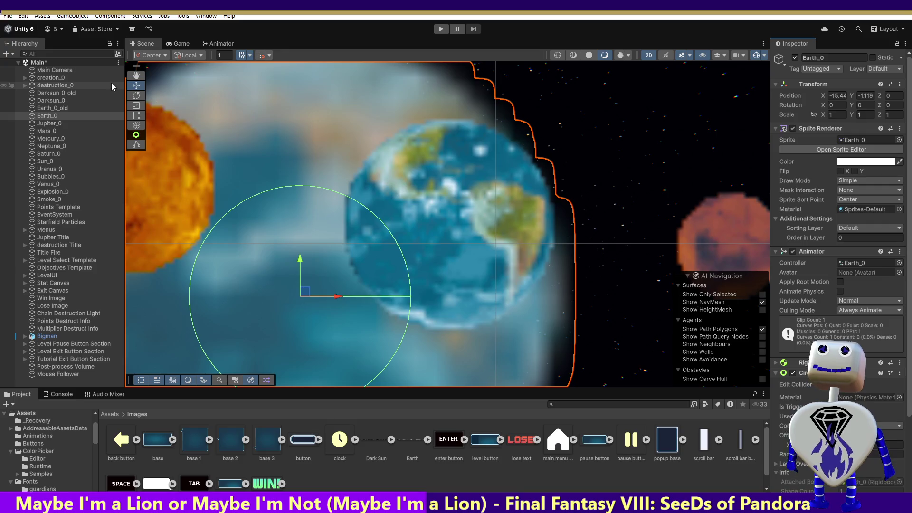
- Scale Earth_0 down to 0.443 on X, Y and Z, undoing a first oversized shrink
click(137, 106)
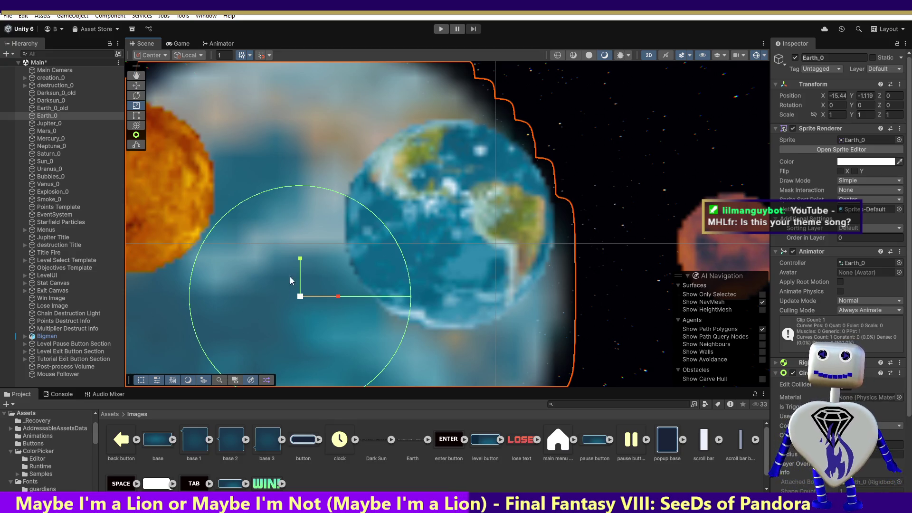
drag(300, 297, 284, 325)
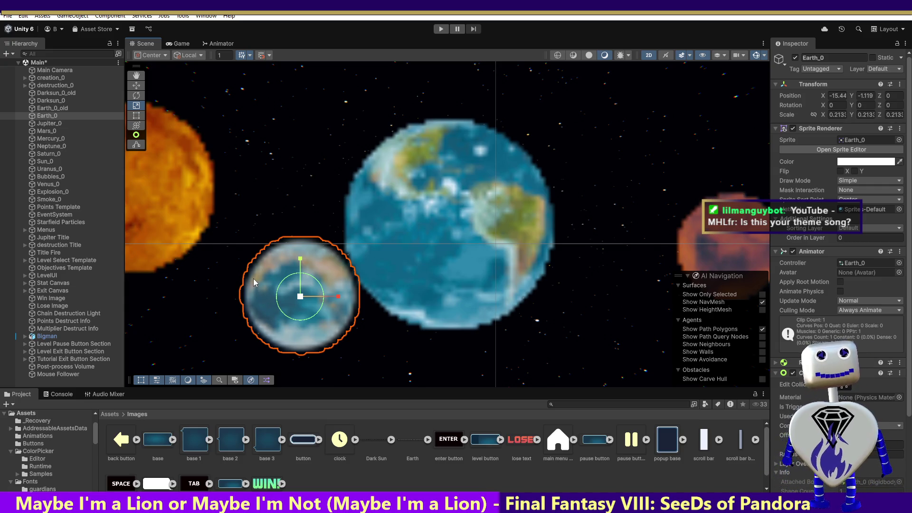
key(ctrl+z)
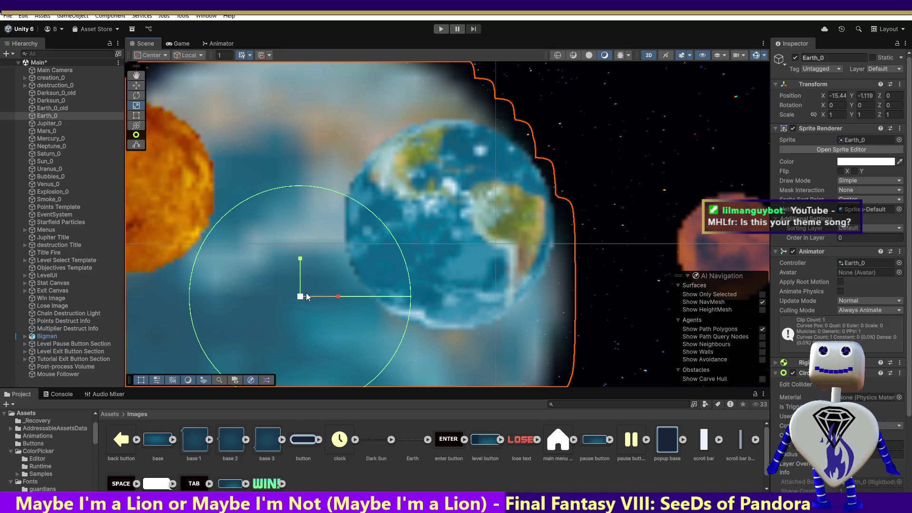
drag(301, 297, 295, 318)
- Move Earth_0 slightly up and right so it overlaps the old Earth
key(w)
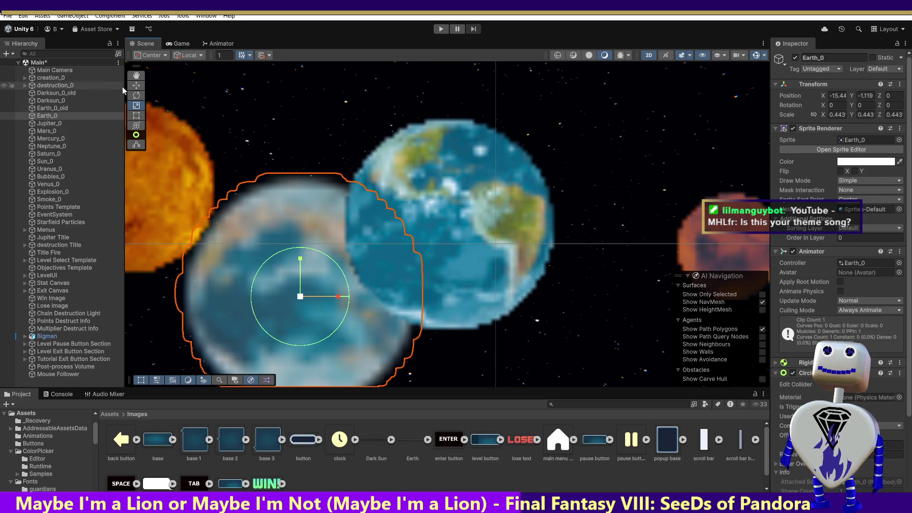
mouse_move(308, 292)
mouse_down()
mouse_move(529, 216)
mouse_move(603, 208)
mouse_move(328, 226)
mouse_up()
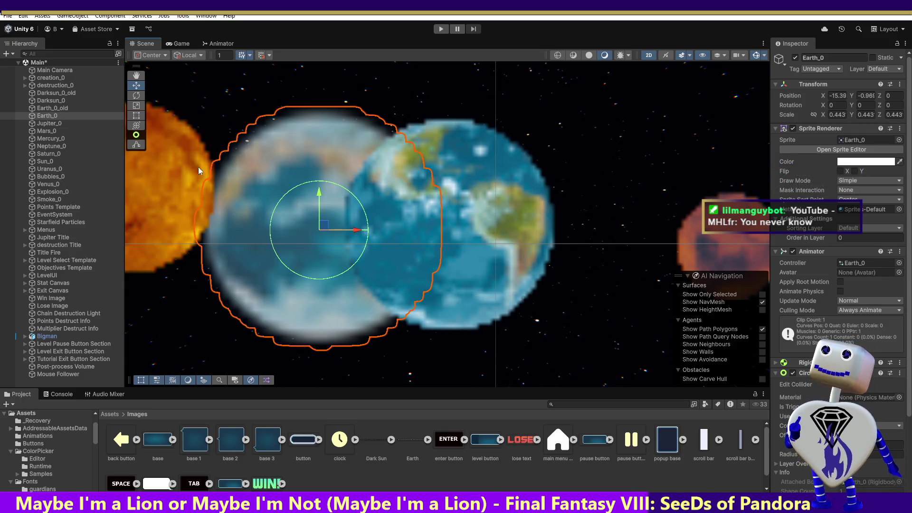
click(53, 100)
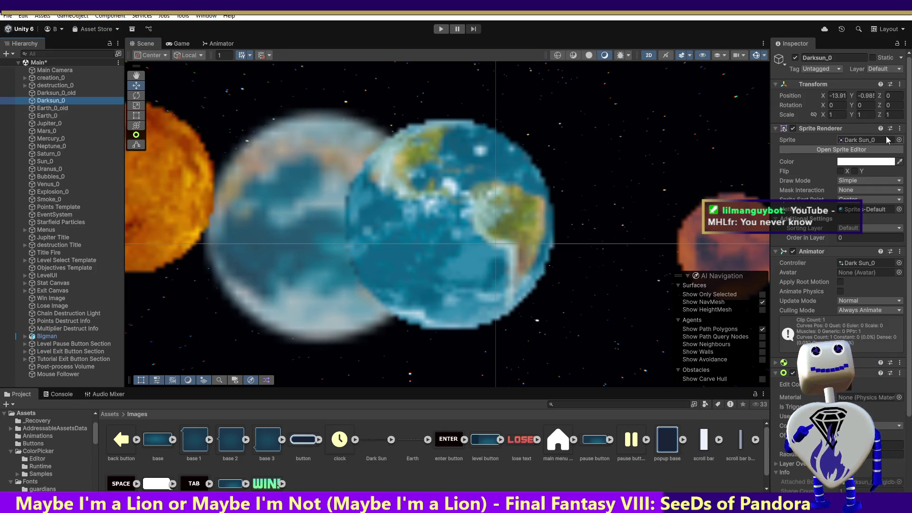
- Clear Darksun_0's sprite to None, then assign the Dark Sun image as its sprite
click(899, 140)
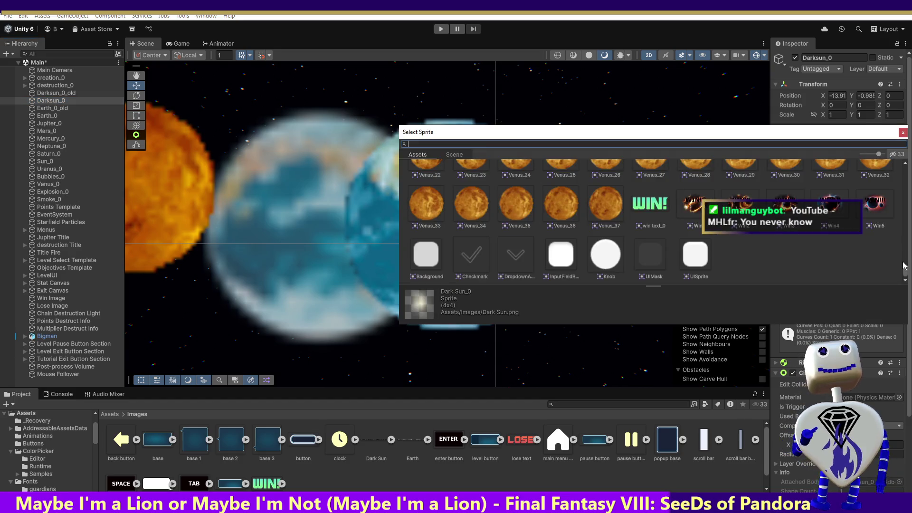
drag(904, 266, 904, 166)
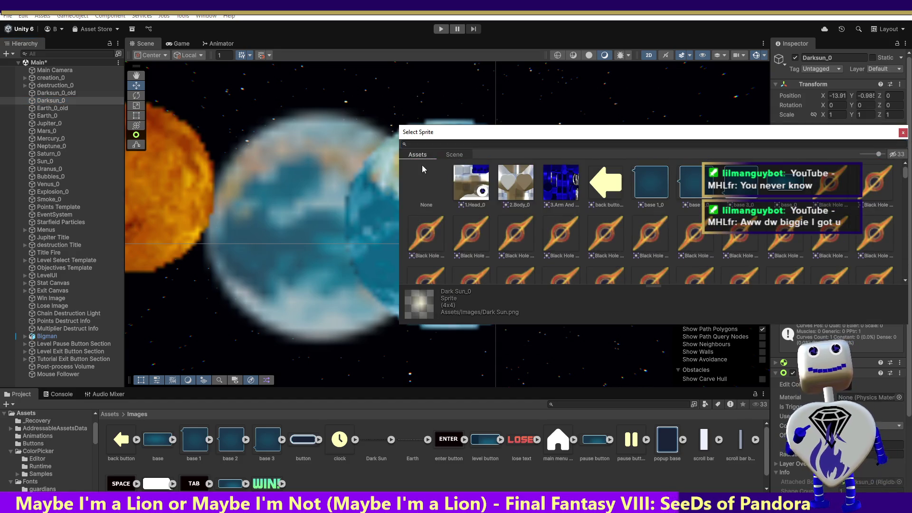
double_click(427, 171)
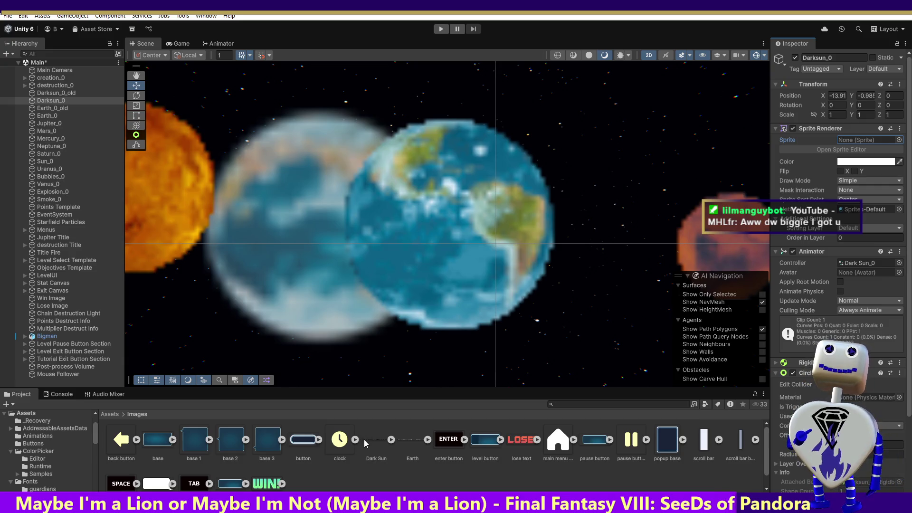
mouse_move(364, 440)
mouse_down()
mouse_move(886, 132)
mouse_move(872, 140)
mouse_up()
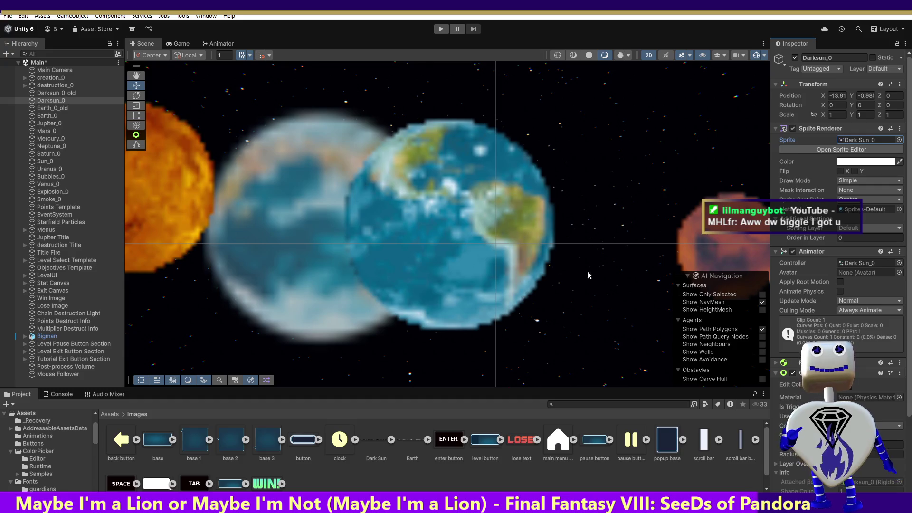
double_click(54, 101)
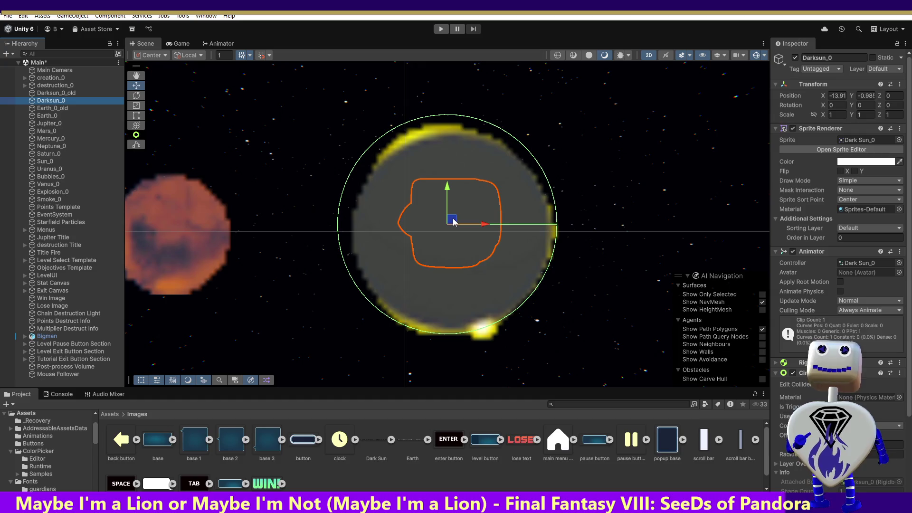
- Move Darksun_0 up-right to about (-13.51, -0.93) and enter play mode
drag(453, 221, 653, 201)
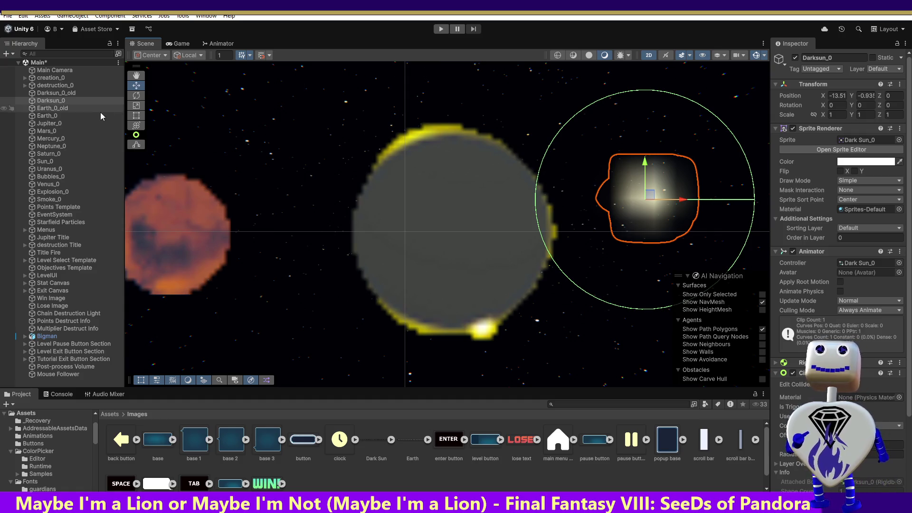
click(440, 29)
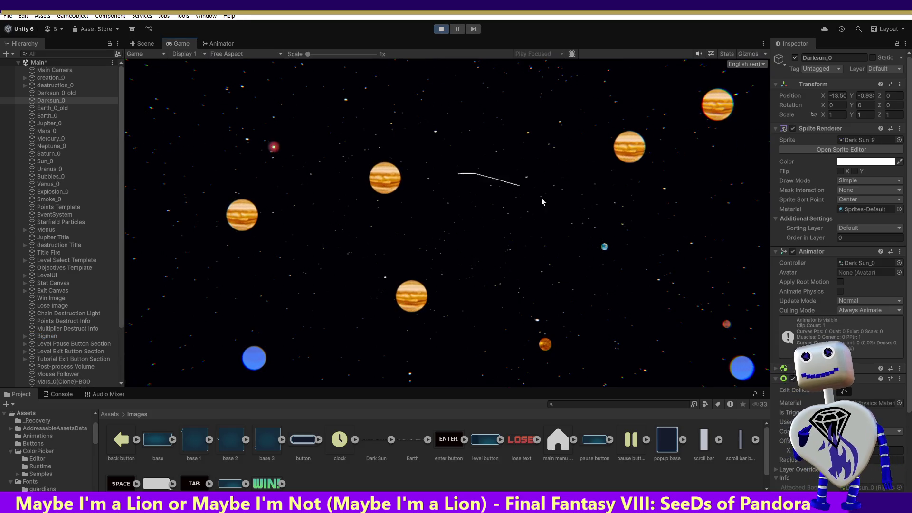
- Start the Skill Challenge level and place pieces to set off +5 planet collision chains
click(485, 201)
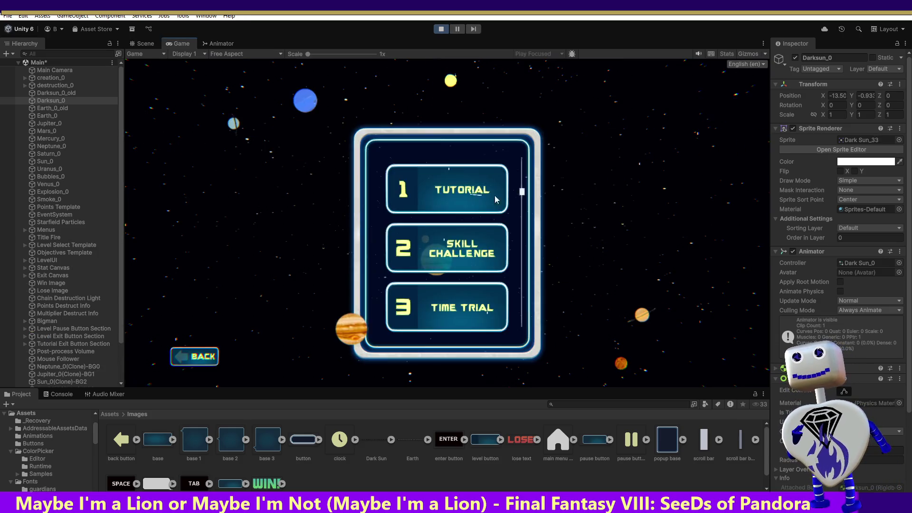
click(455, 256)
click(646, 300)
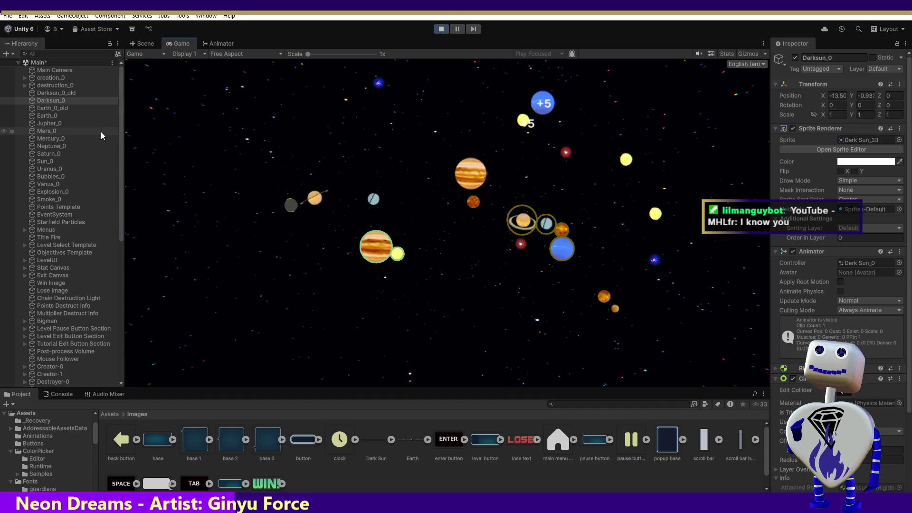
click(51, 100)
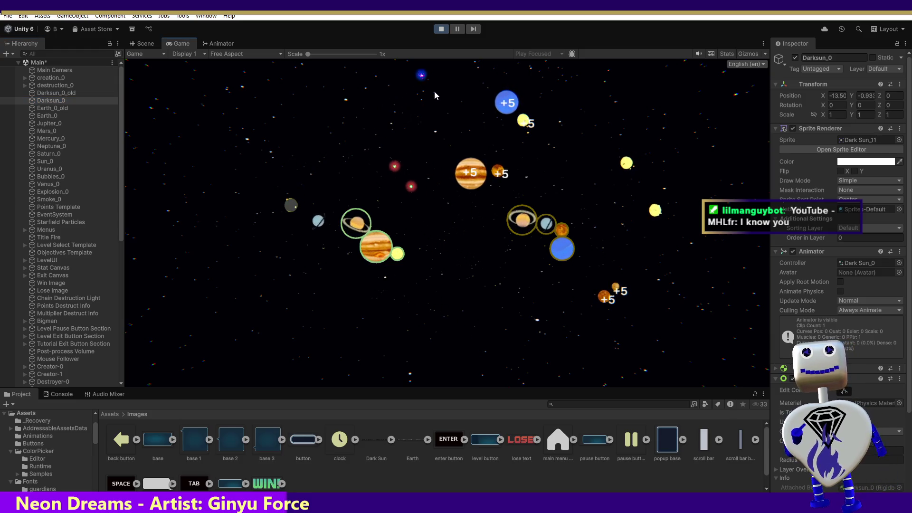
click(484, 106)
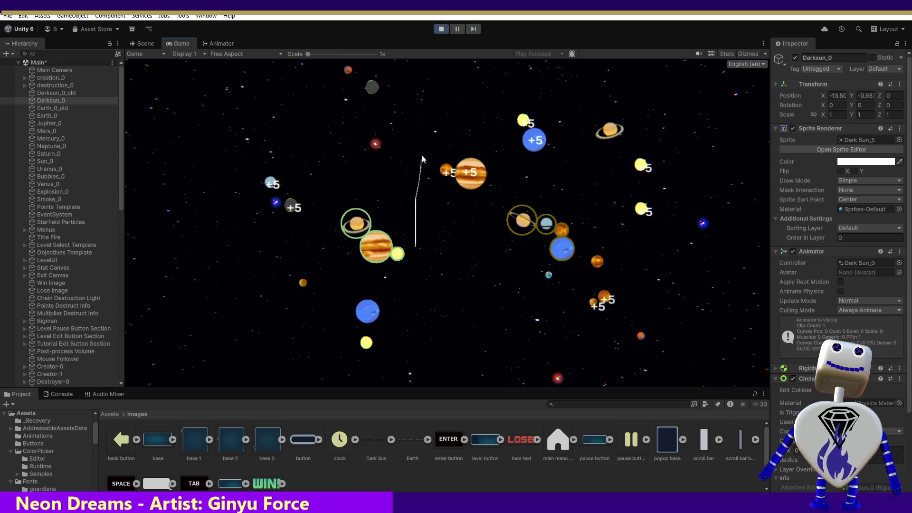
- Frame Earth_0 in the Scene view, stop the playtest, and relaunch the game
click(144, 47)
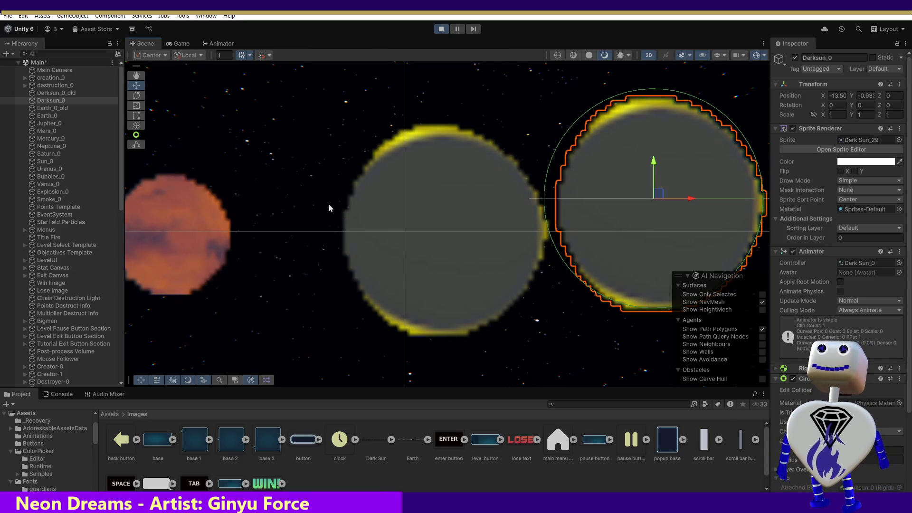
double_click(63, 116)
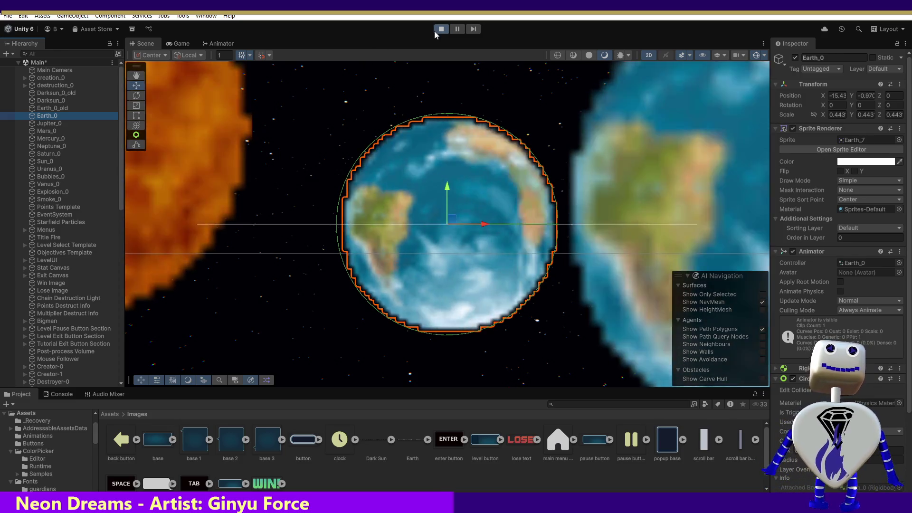
click(435, 30)
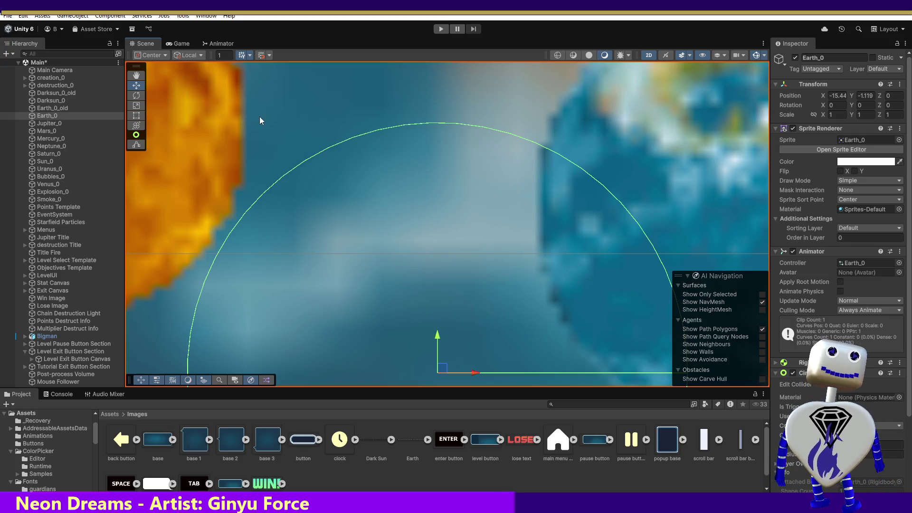
click(442, 29)
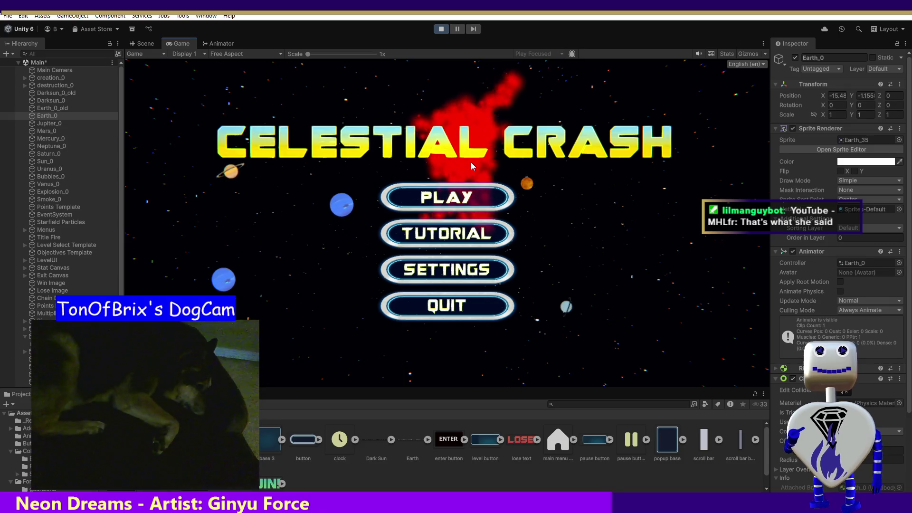
- Choose Skill Challenge from the game's PLAY menu and launch the level
click(453, 195)
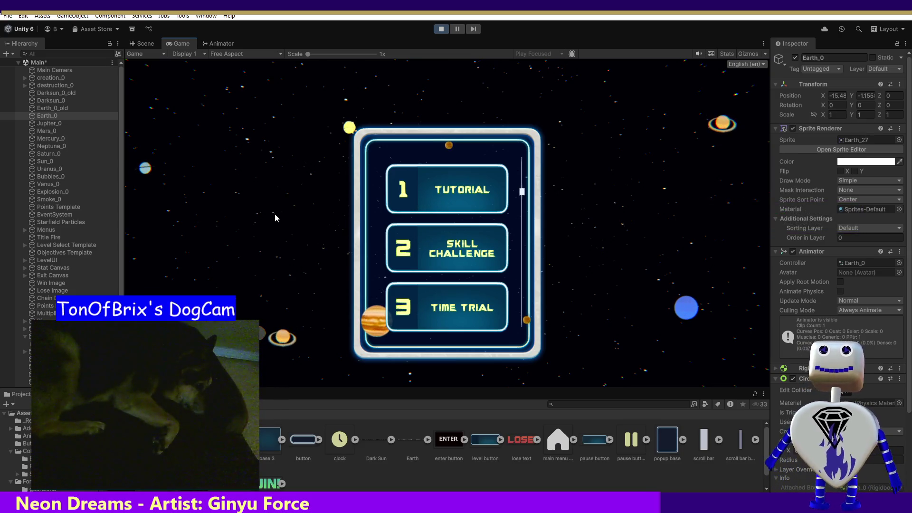
click(454, 252)
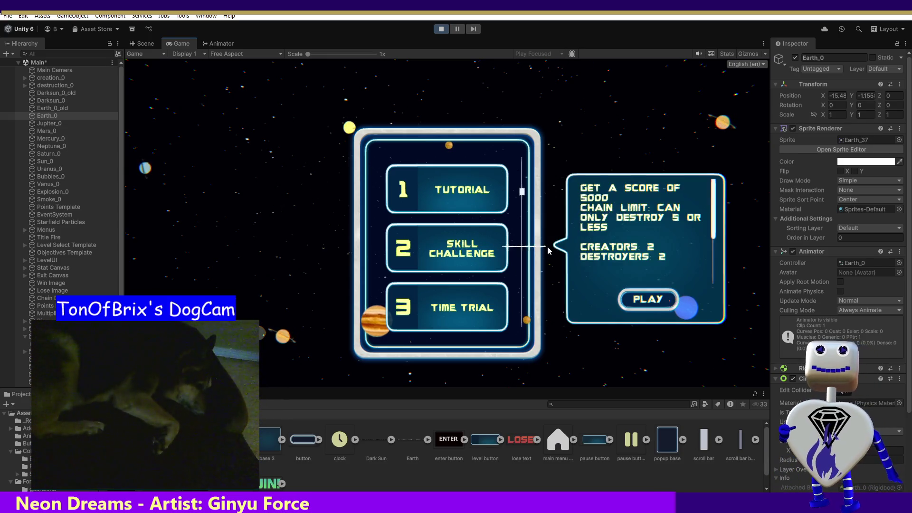
click(625, 297)
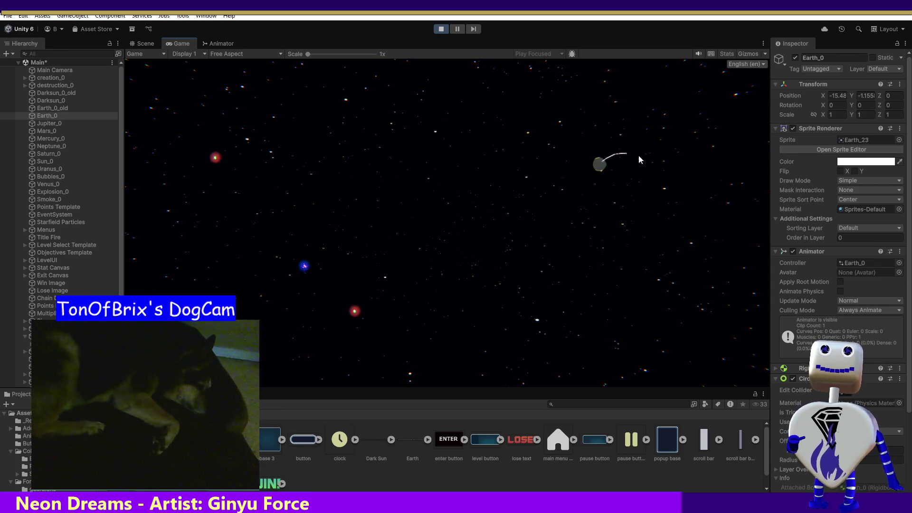
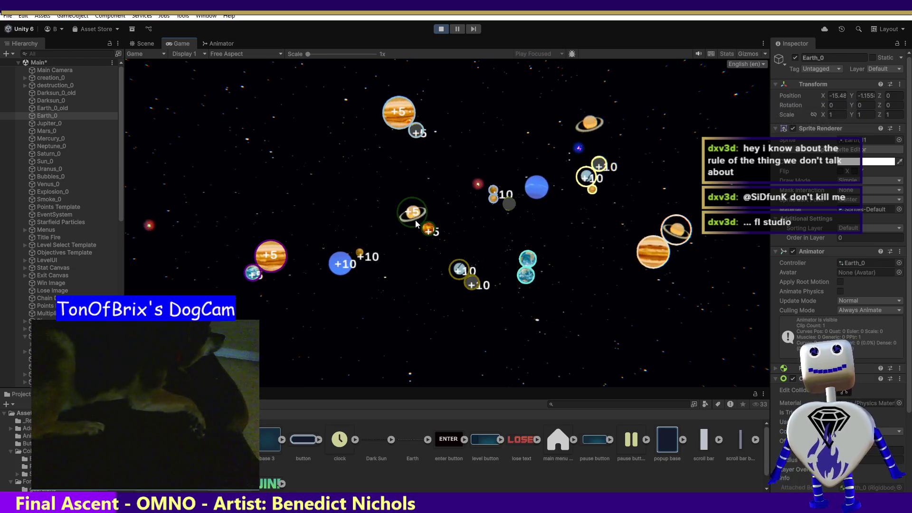
- In the running game, crash nearby planets together to score points
click(430, 230)
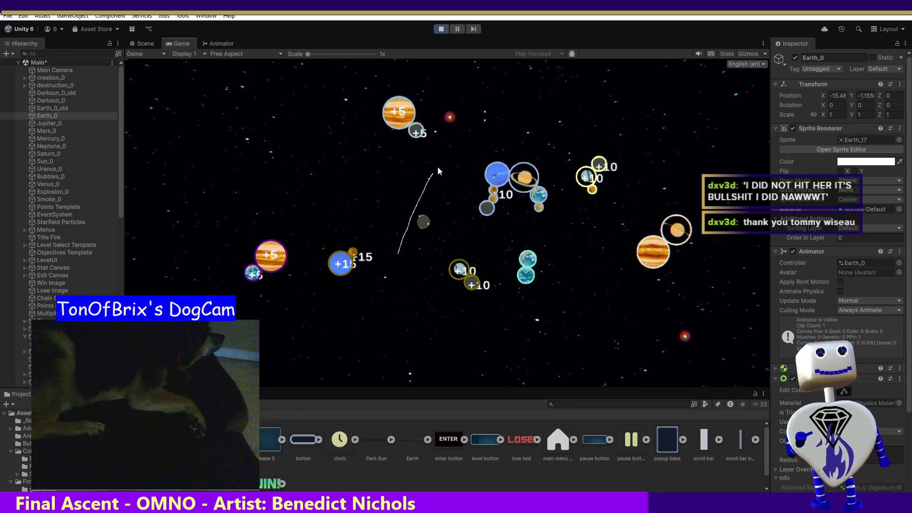
- Stop Play mode to return to the Scene view showing Earth_0's components
click(440, 31)
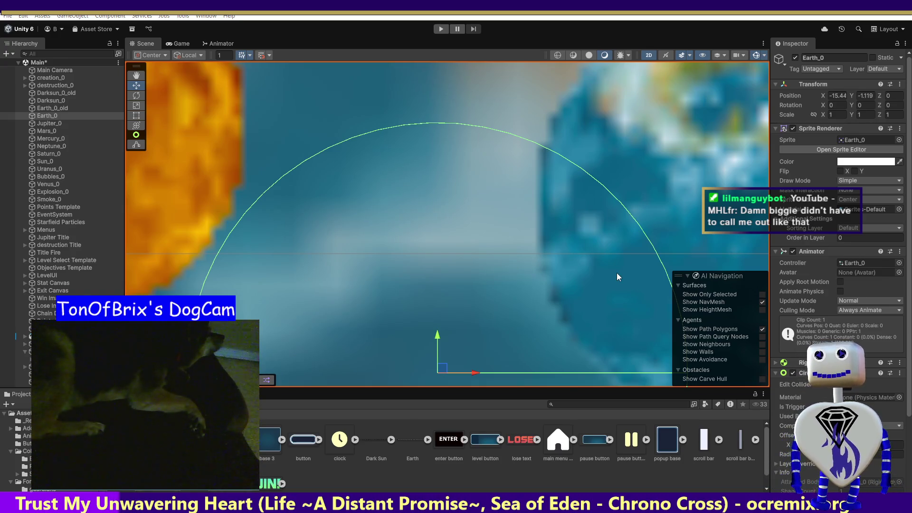
- Switch from Unity to the Blender project window with Alt+Tab
key(alt+Tab)
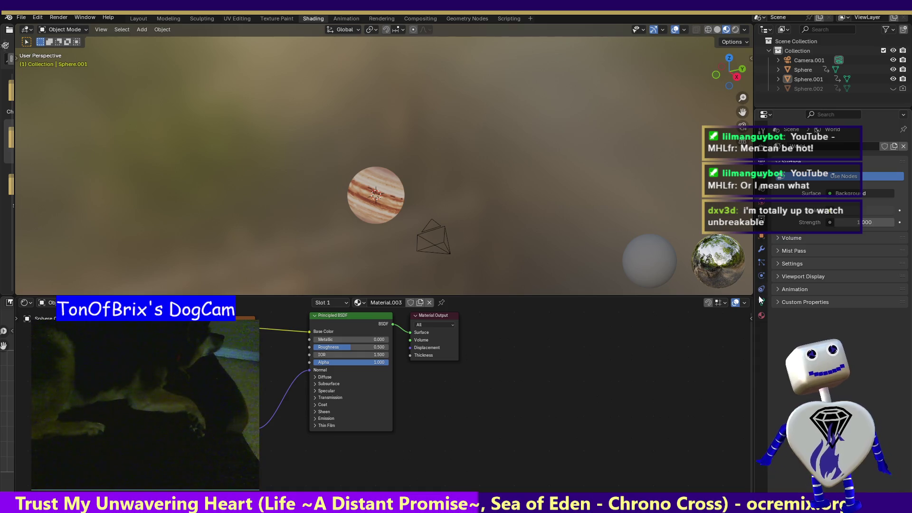
- Show Sphere.001's mesh data properties in the Properties editor
click(762, 315)
- Review Sphere.001's mesh data, object transform (scale 1.010) and empty particle settings
click(761, 304)
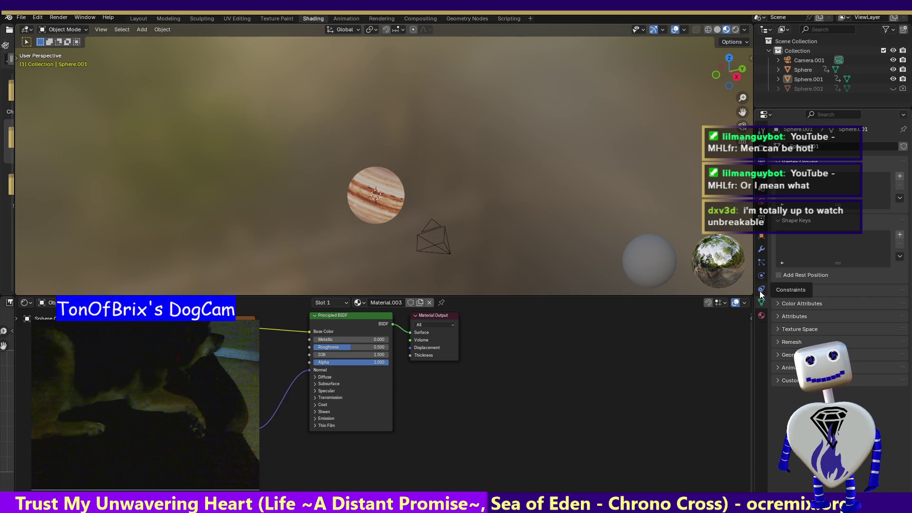
click(762, 236)
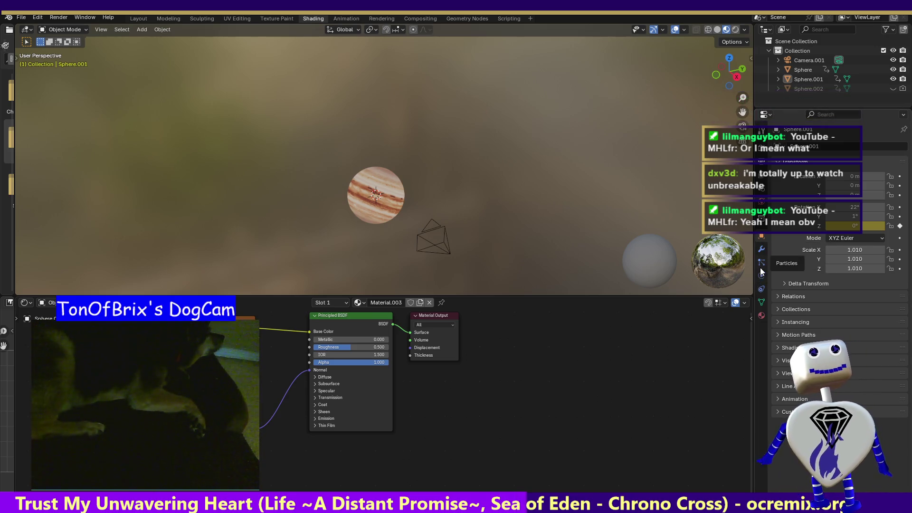
click(762, 264)
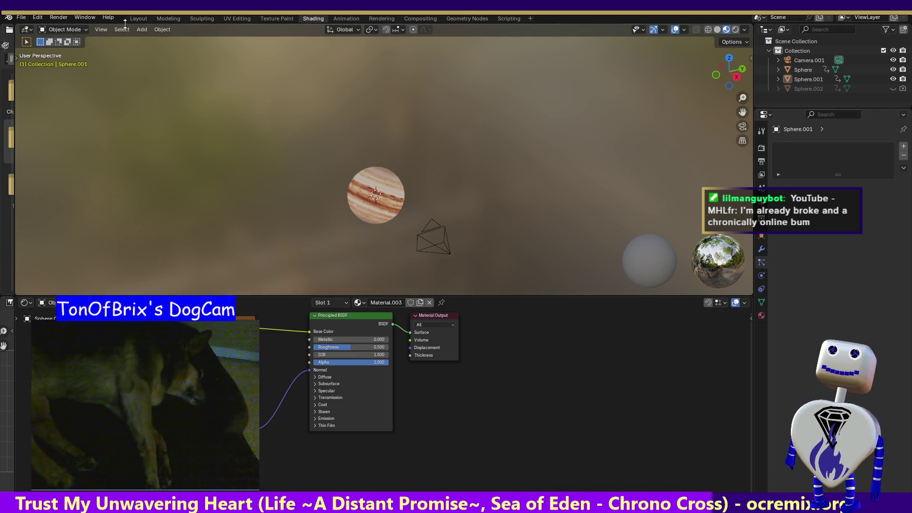
- Glance at the Render menu, then switch to the Modeling workspace with Sphere.001 in Edit Mode
click(41, 18)
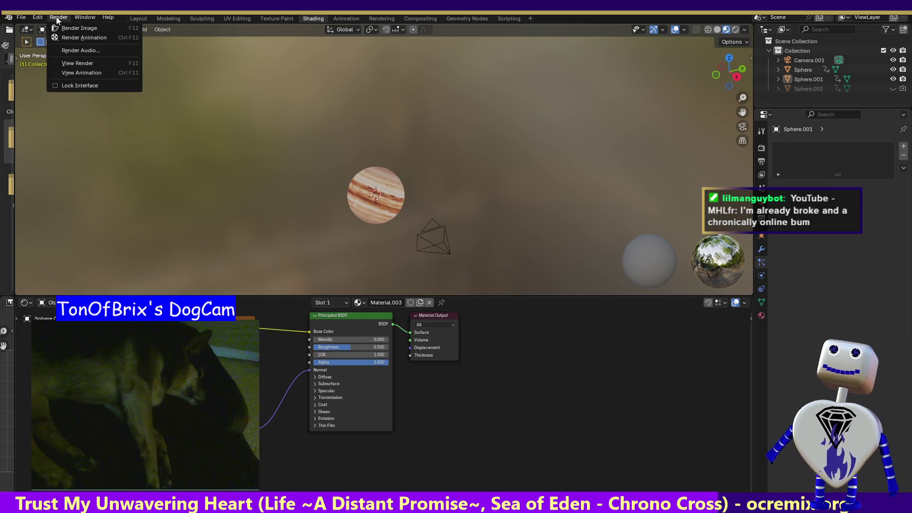
click(164, 17)
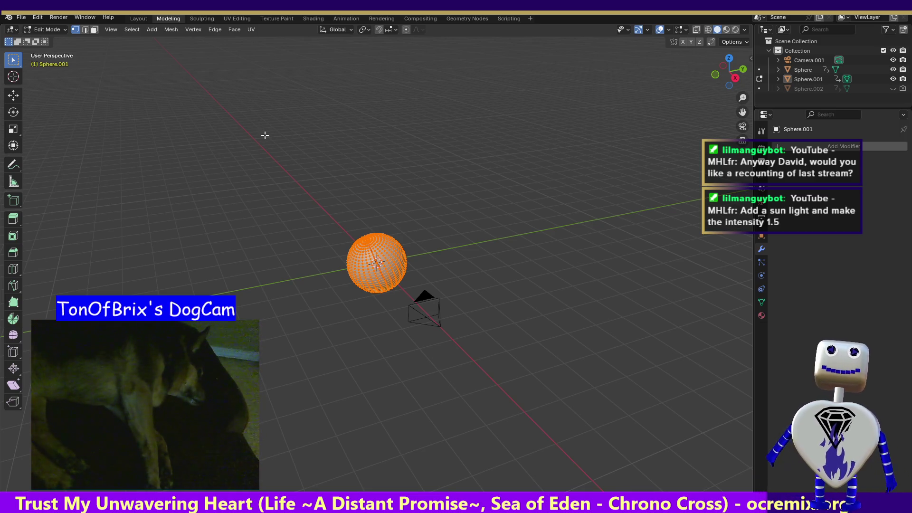
click(152, 30)
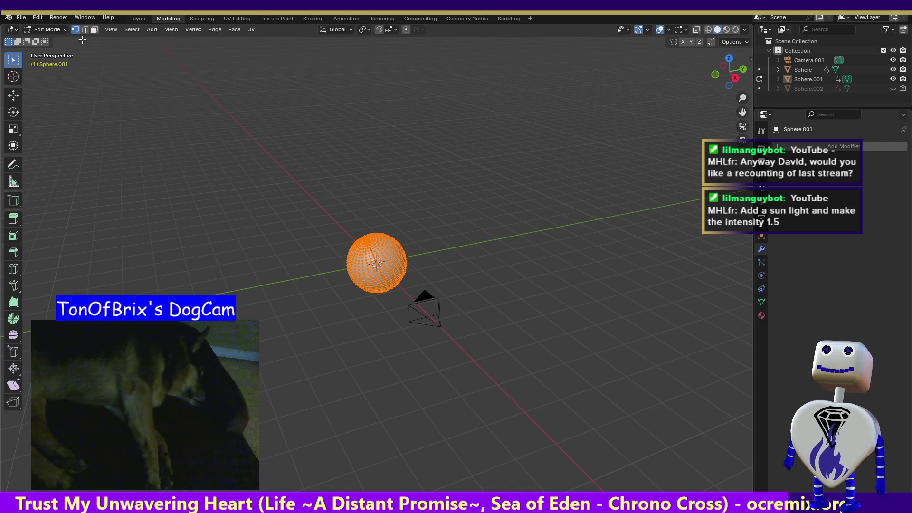
- Return Sphere.001 to Object Mode and add a Sun light at the origin
click(50, 28)
click(53, 40)
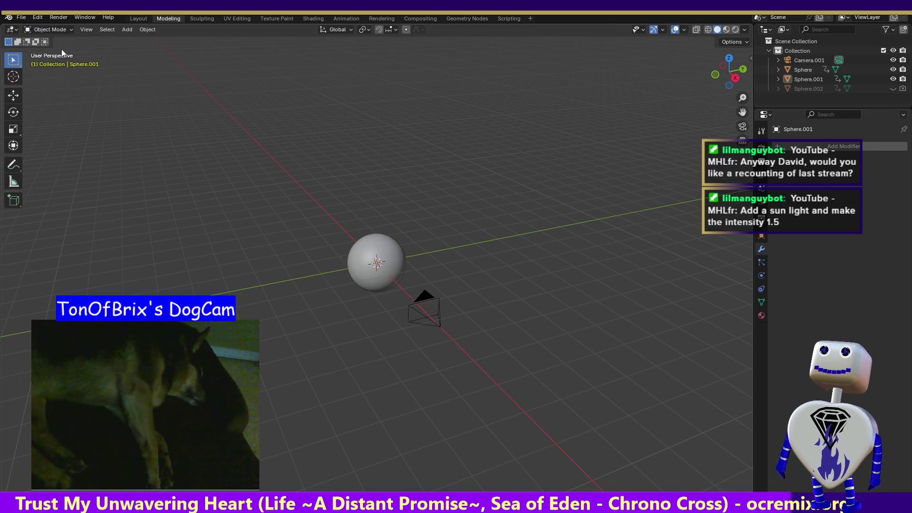
click(128, 30)
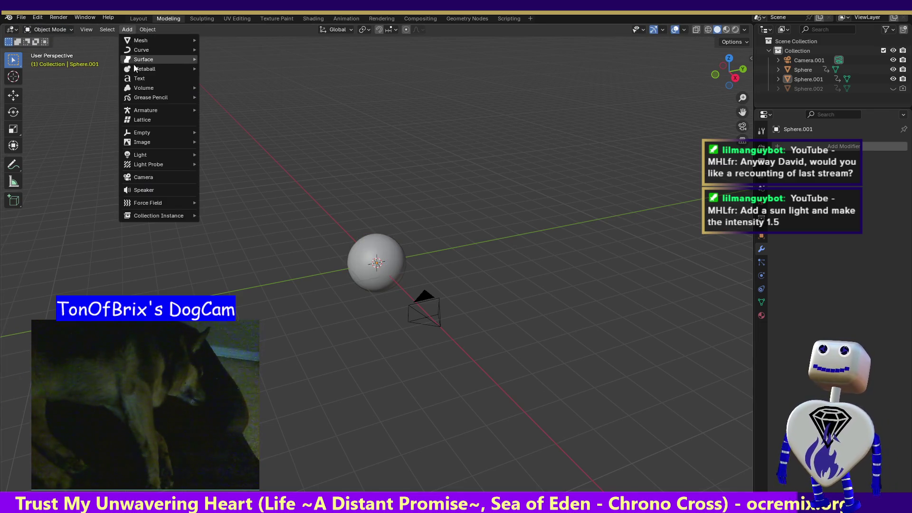
mouse_move(148, 157)
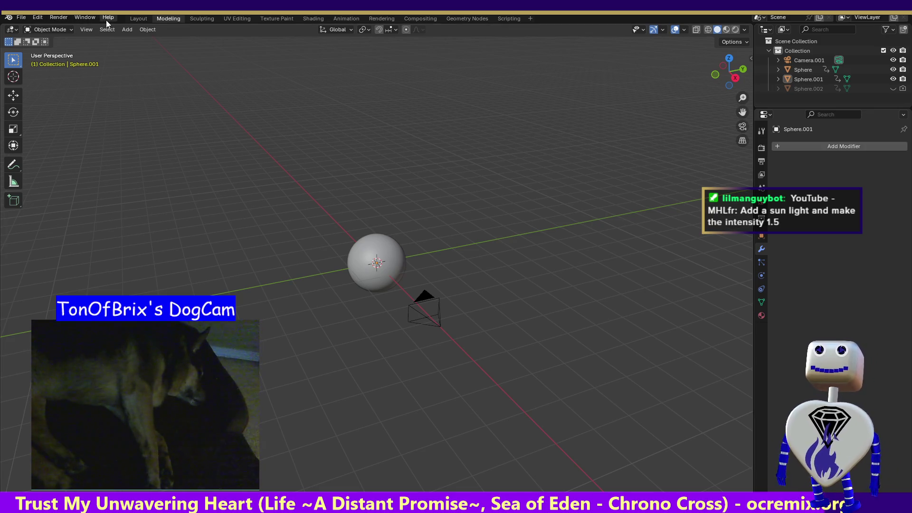
click(127, 31)
mouse_move(137, 41)
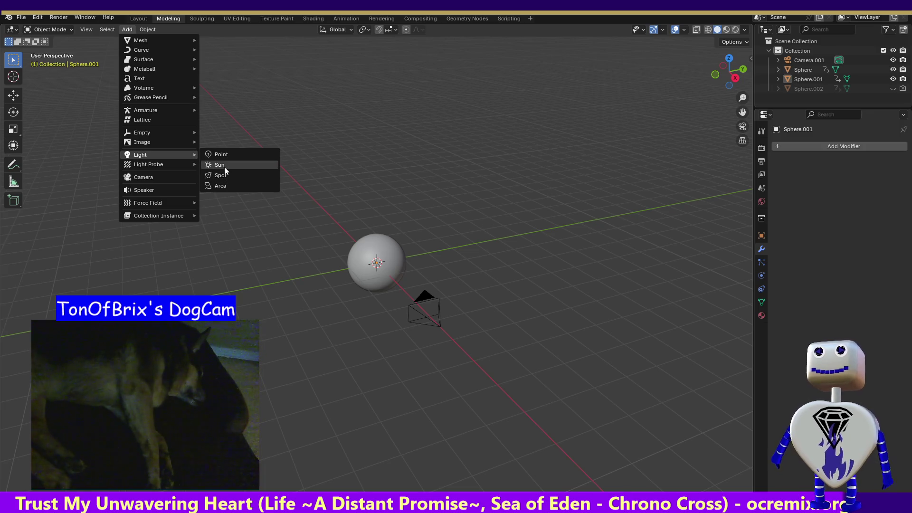
click(226, 170)
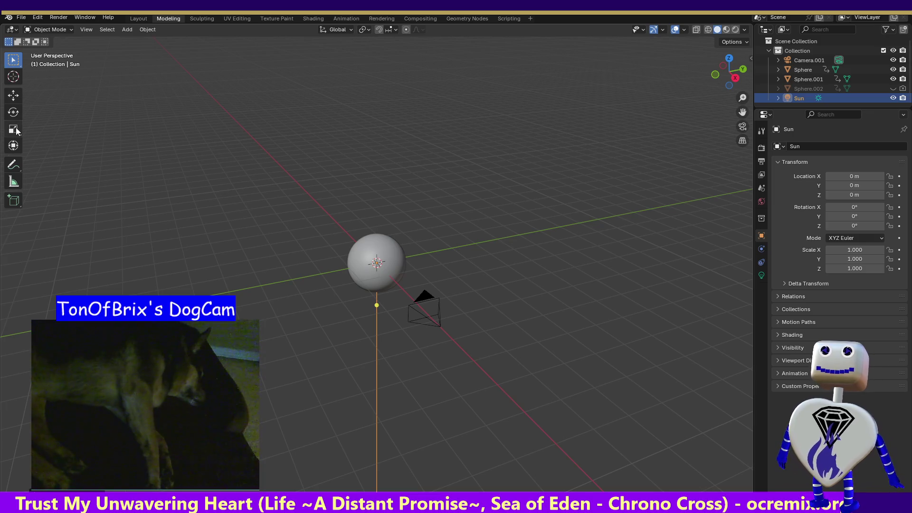
- Raise the Sun to 3.6506 m and render a test image of the Jupiter sphere
click(18, 97)
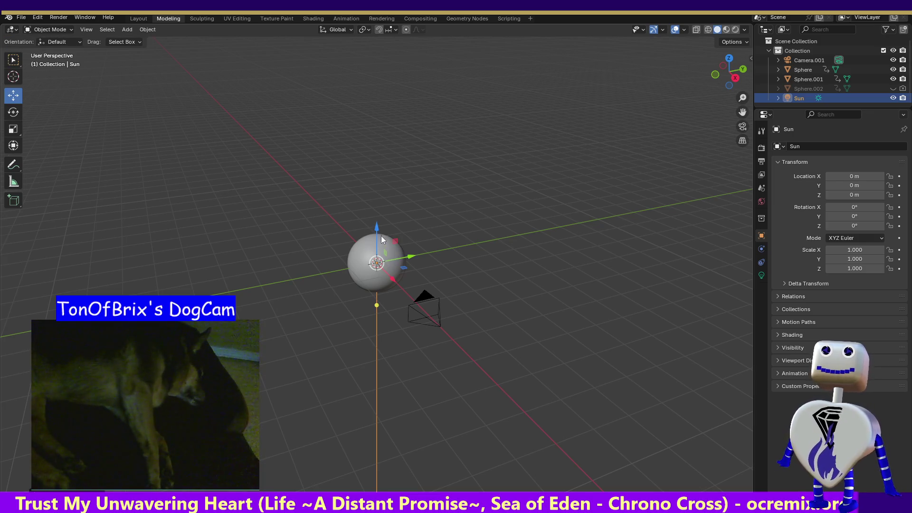
drag(376, 229, 381, 114)
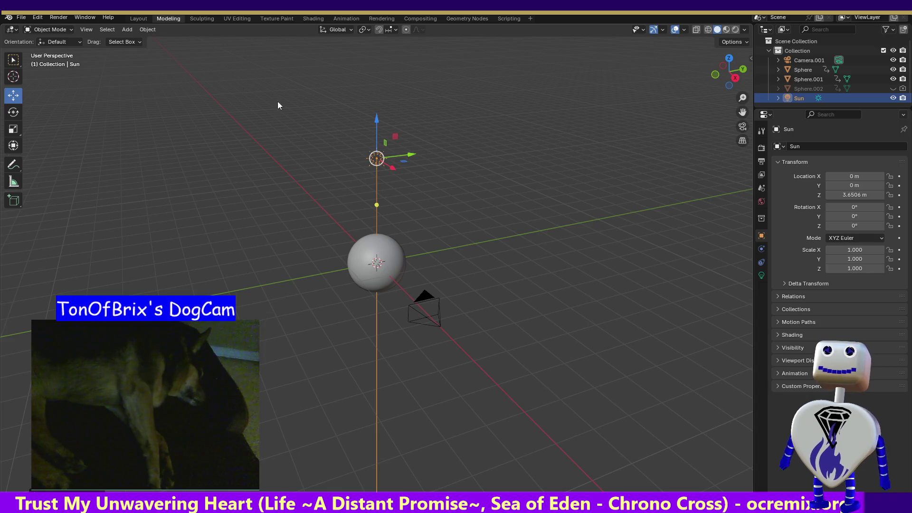
click(53, 18)
click(55, 29)
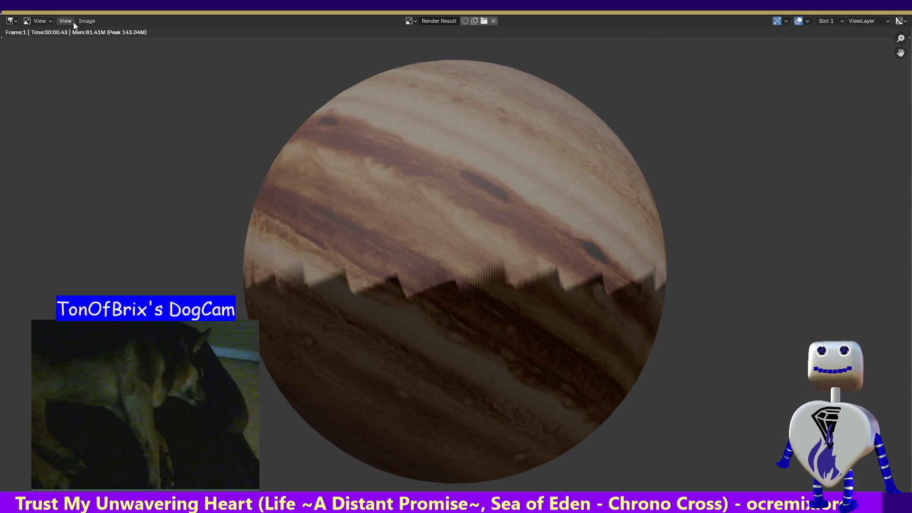
- Move the Sun about 3.19 m along X and render another test image
key(Escape)
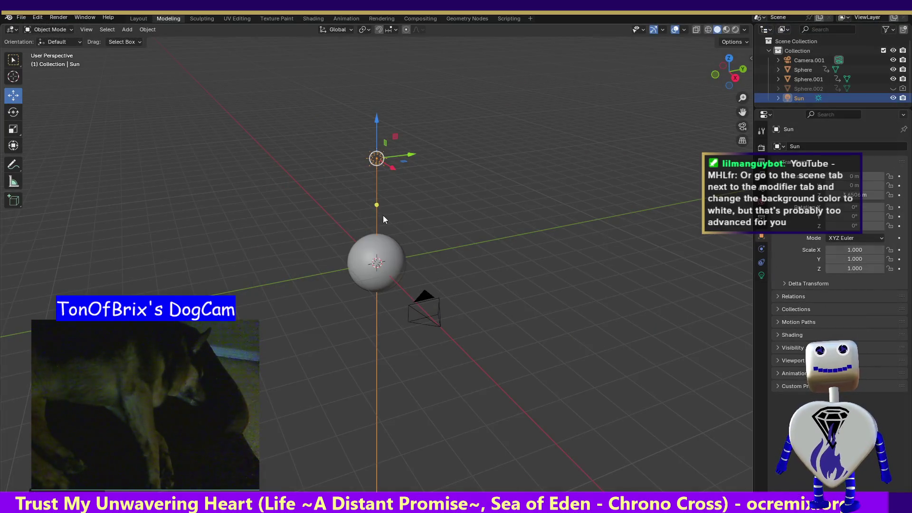
mouse_move(391, 169)
mouse_down()
mouse_move(426, 190)
mouse_move(411, 263)
mouse_up()
click(59, 17)
click(56, 30)
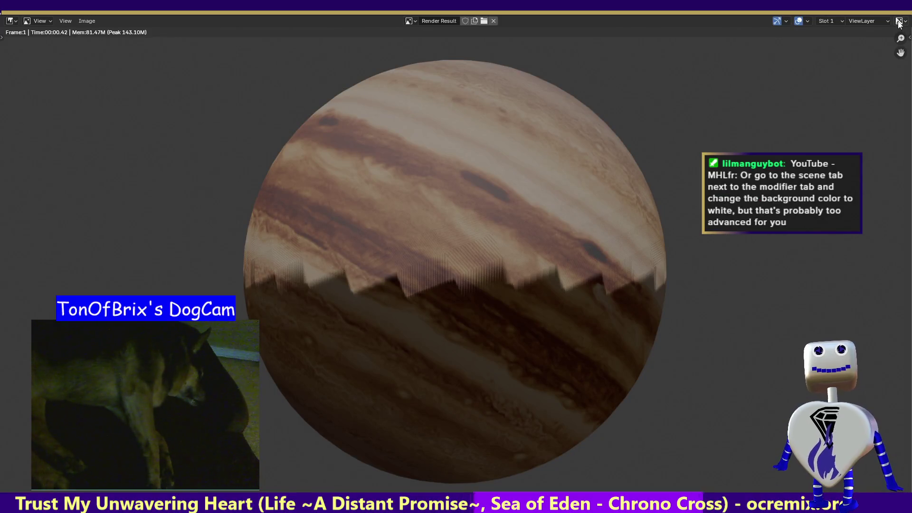
key(Escape)
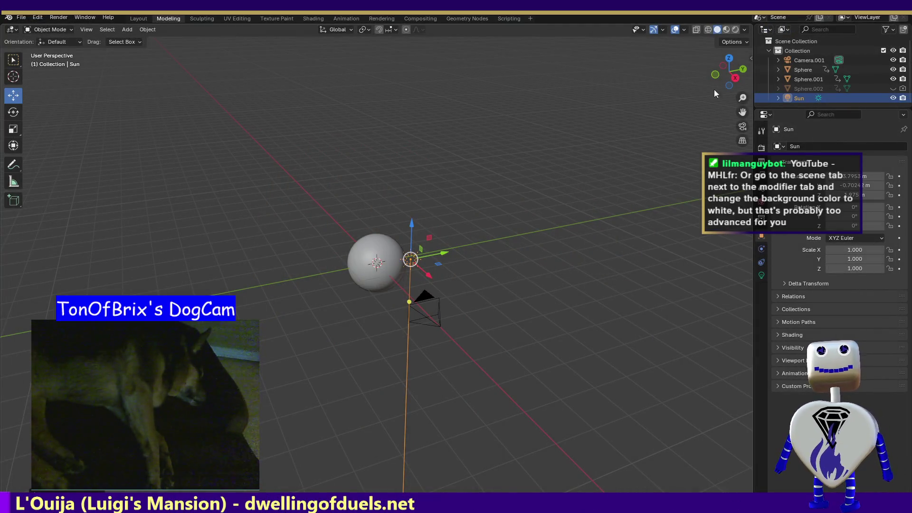
- In front view, move the Sun down and left and render a test image
click(714, 78)
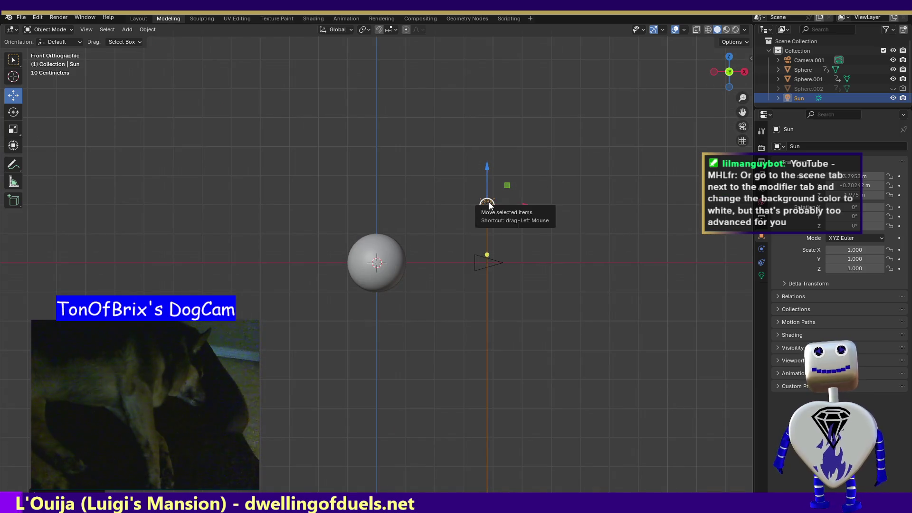
mouse_move(487, 205)
mouse_down()
mouse_move(458, 224)
mouse_move(434, 261)
mouse_up()
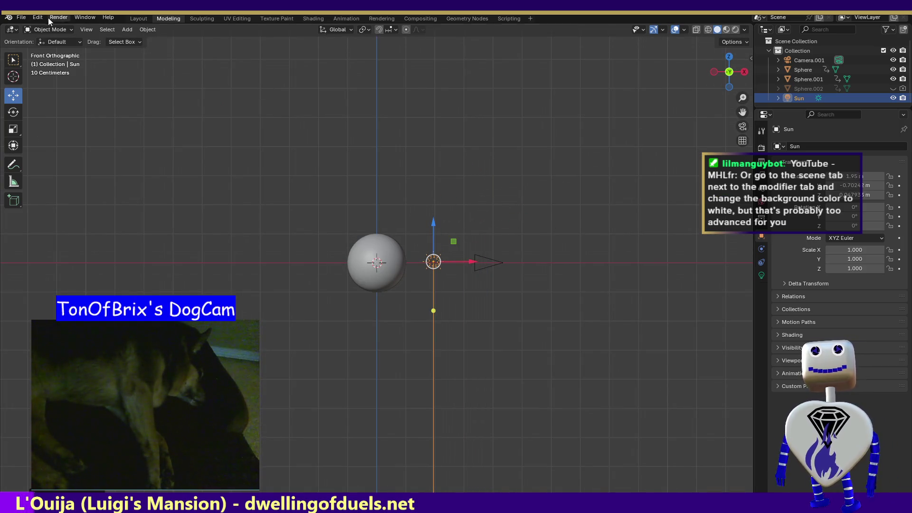
click(58, 17)
click(65, 31)
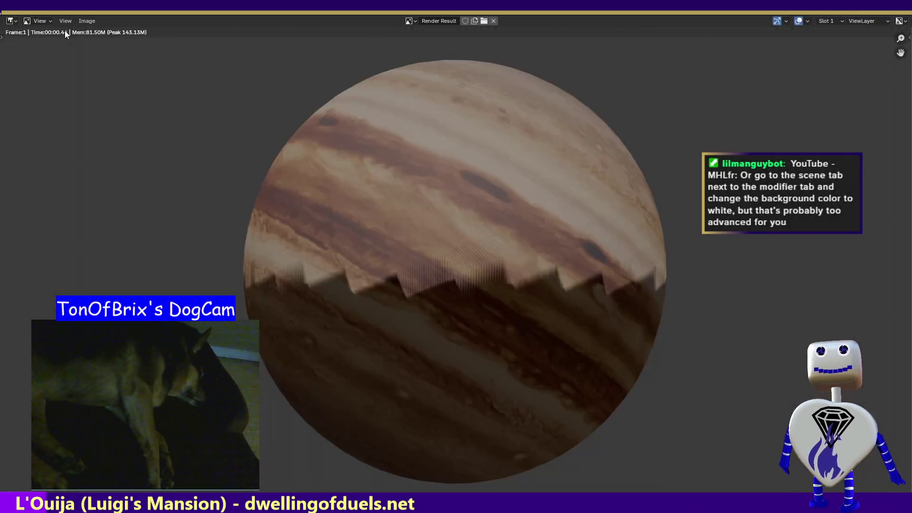
key(Escape)
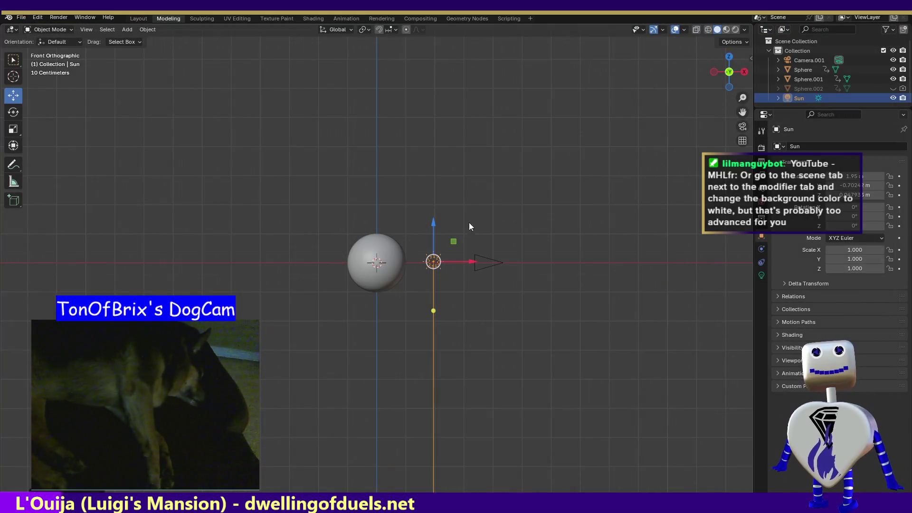
- Aim the Sun at the sphere, reposition it in top view, and render again
drag(453, 242, 518, 158)
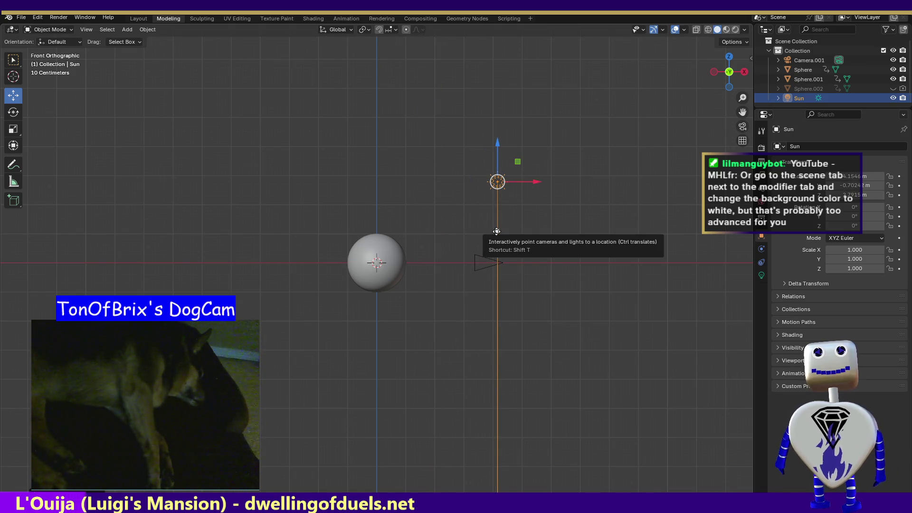
mouse_move(498, 231)
mouse_down()
mouse_move(419, 231)
mouse_move(438, 216)
mouse_up()
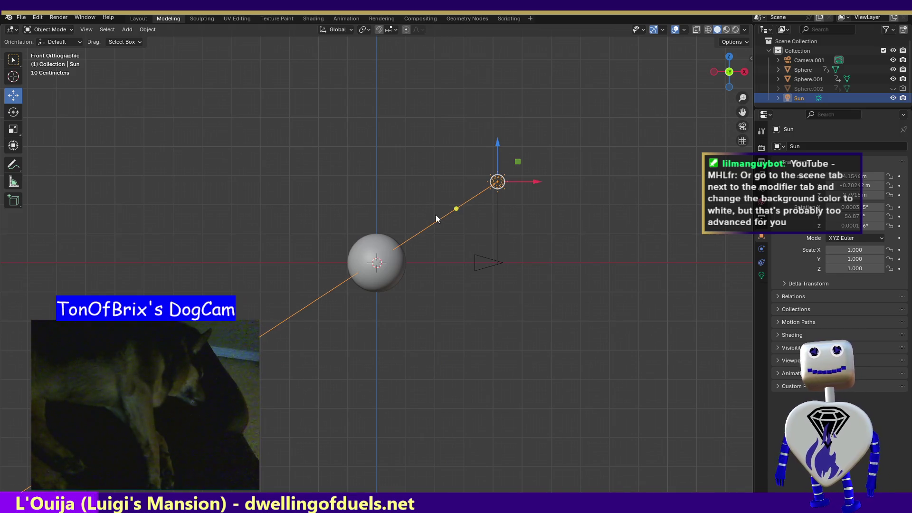
click(726, 59)
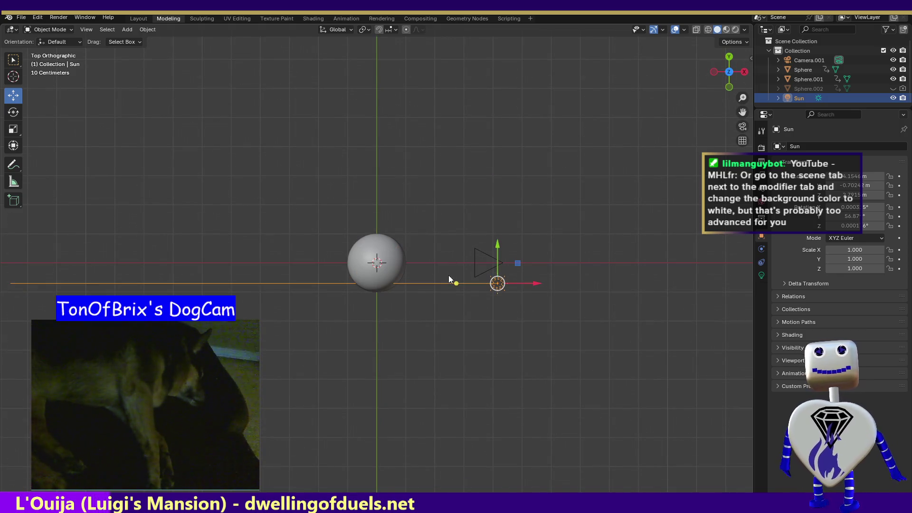
drag(499, 284, 507, 261)
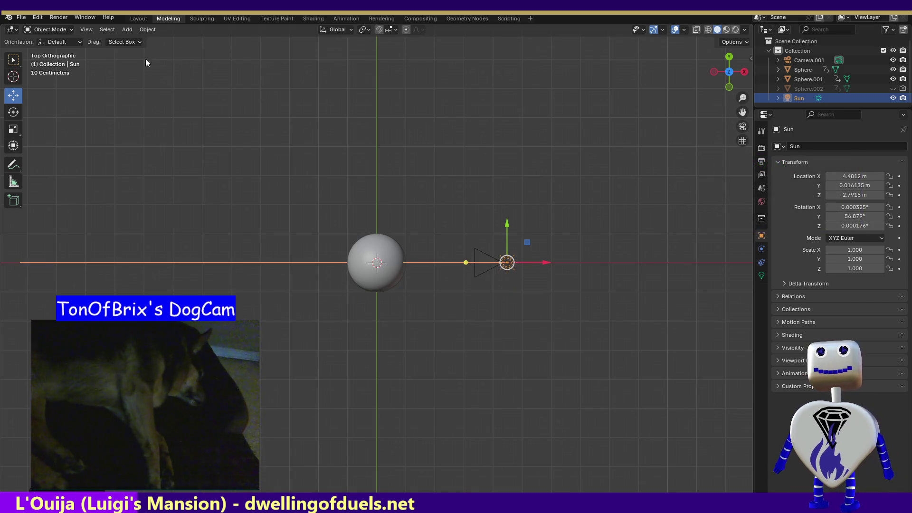
click(59, 17)
click(63, 29)
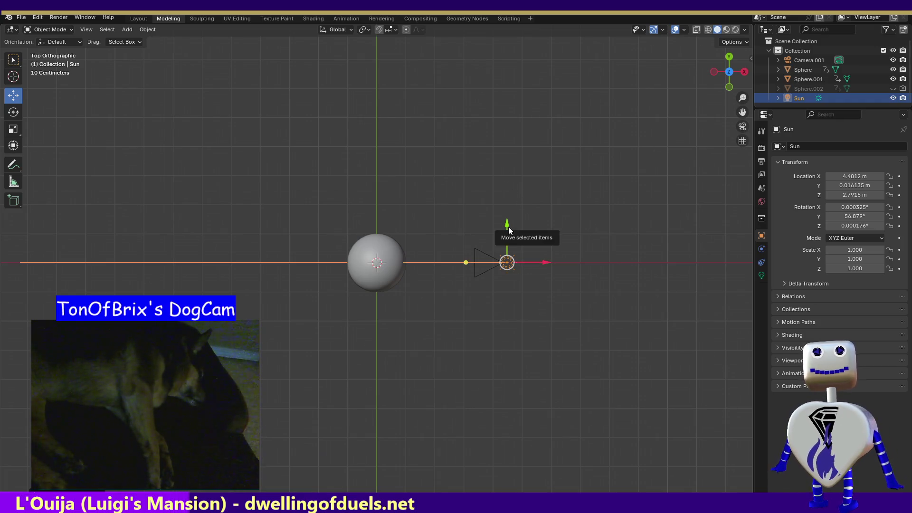
- Nudge the Sun along −Y to X 4.4812 m, Y −0.17984 m and re-render
drag(508, 229, 507, 235)
click(58, 17)
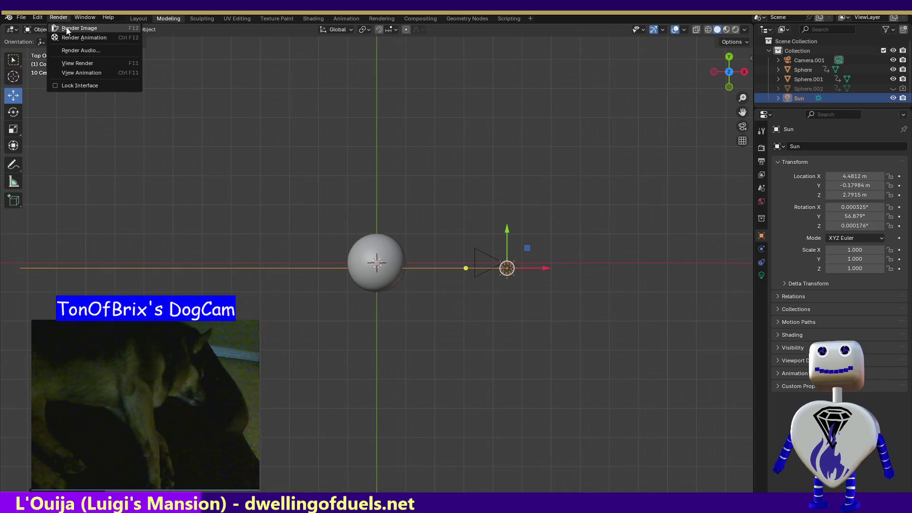
click(67, 27)
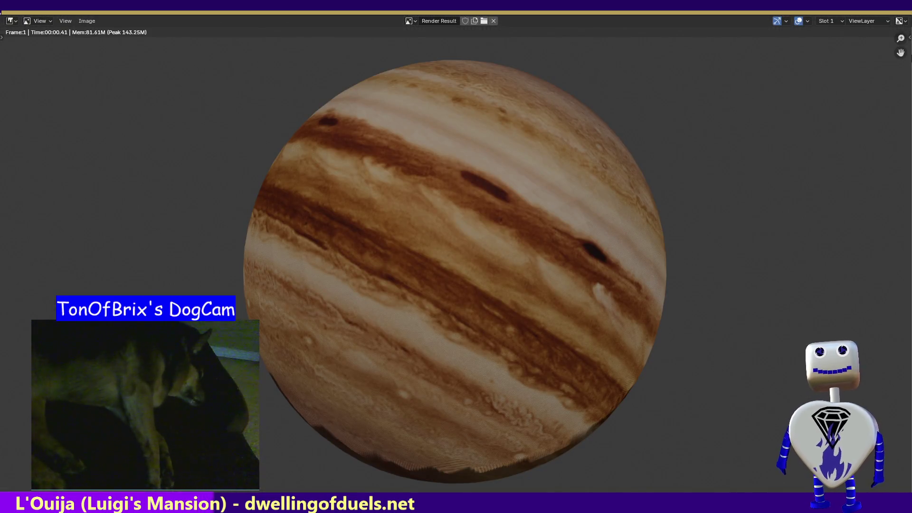
key(Escape)
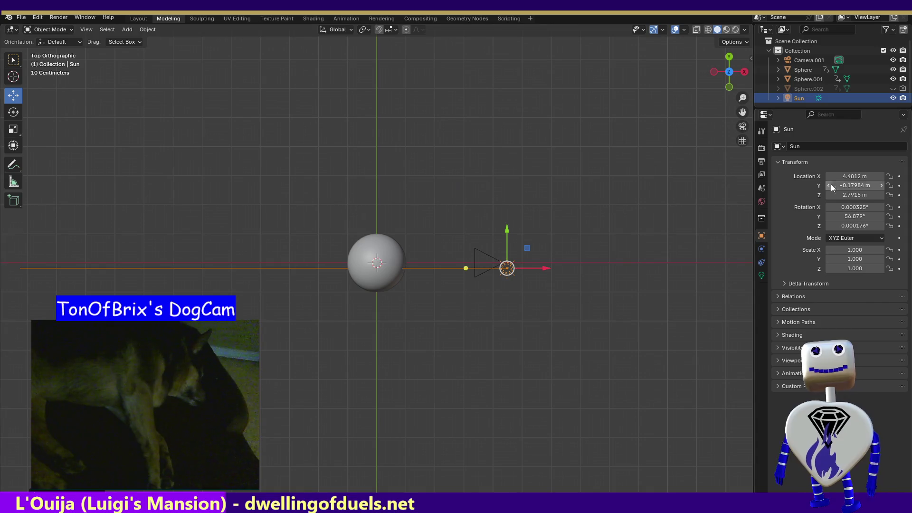
- Set the Sun lamp's Strength to 1.5 in its light properties
click(761, 275)
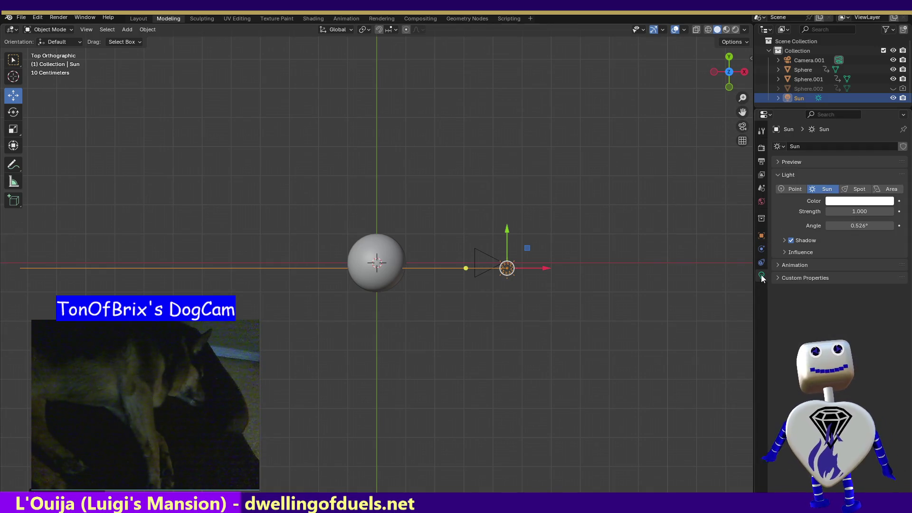
click(861, 212)
text(1.5)
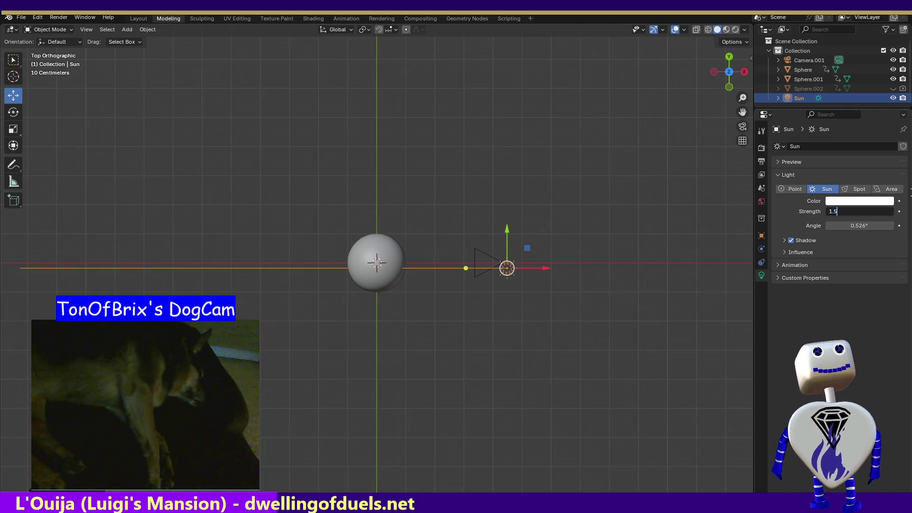
key(Return)
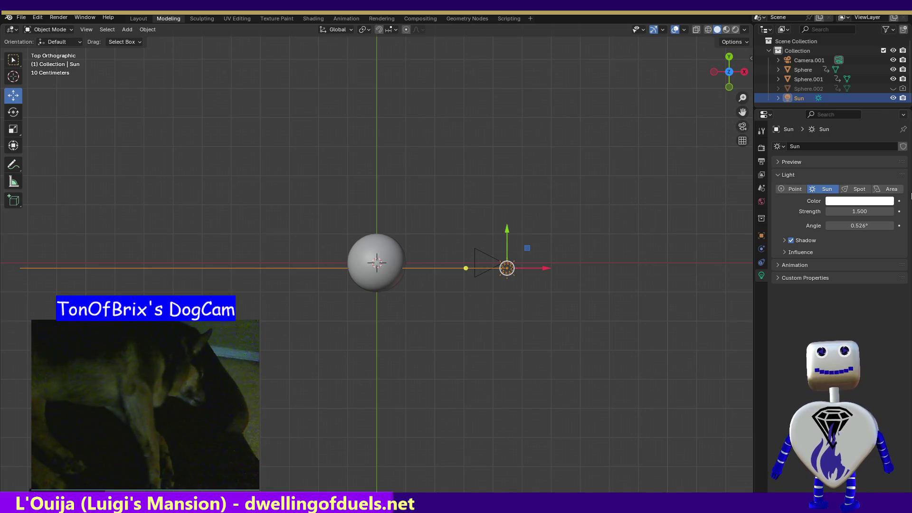
click(58, 18)
- Test-render the sphere, raise the Sun strength to 4.96, and render again to compare
click(67, 27)
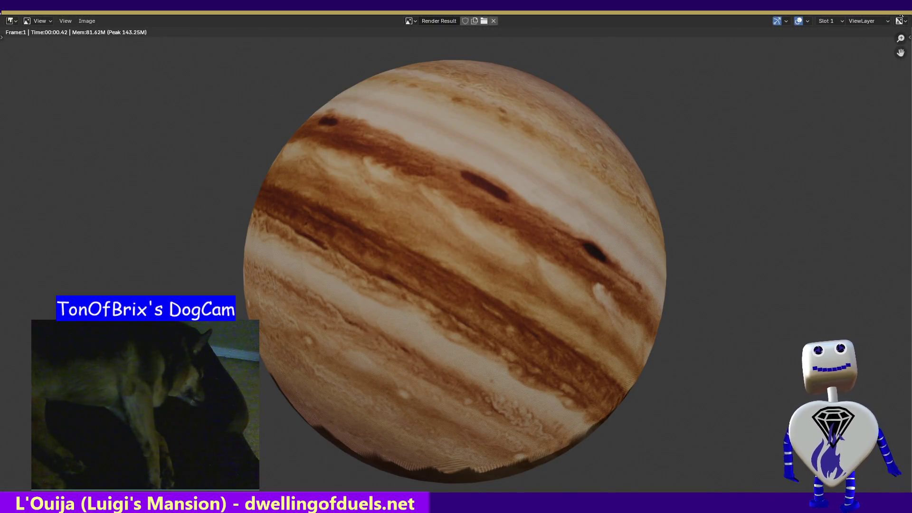
click(897, 22)
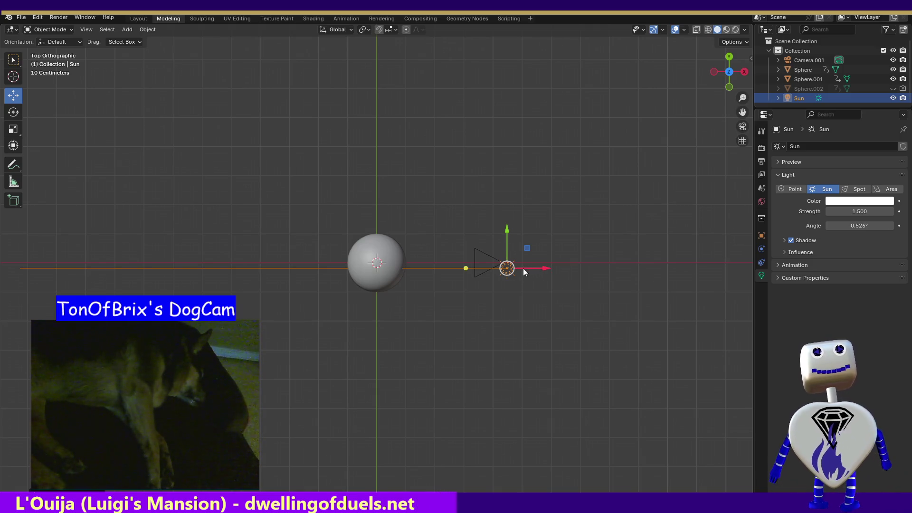
drag(860, 212, 903, 212)
click(68, 18)
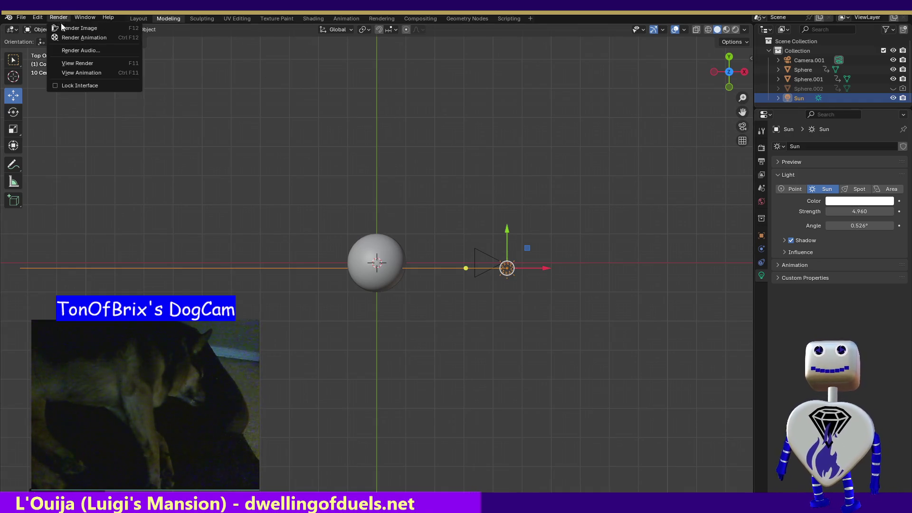
click(63, 27)
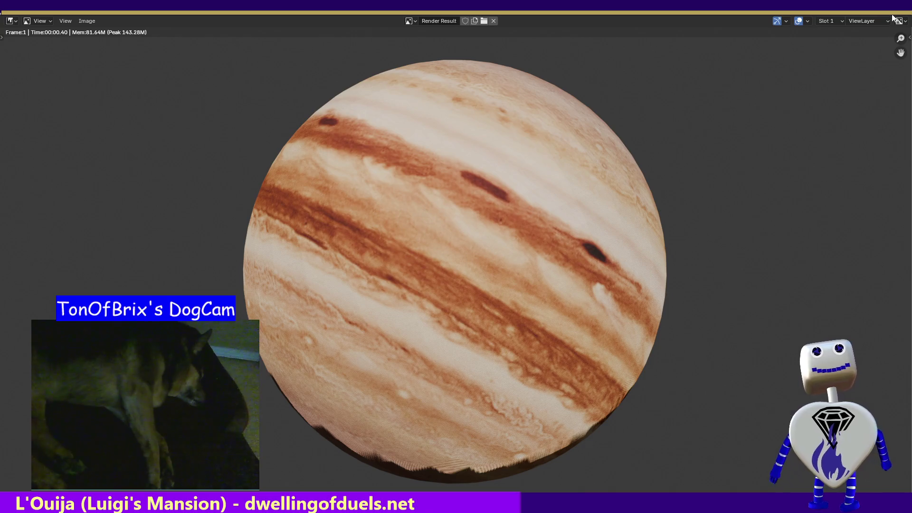
key(Escape)
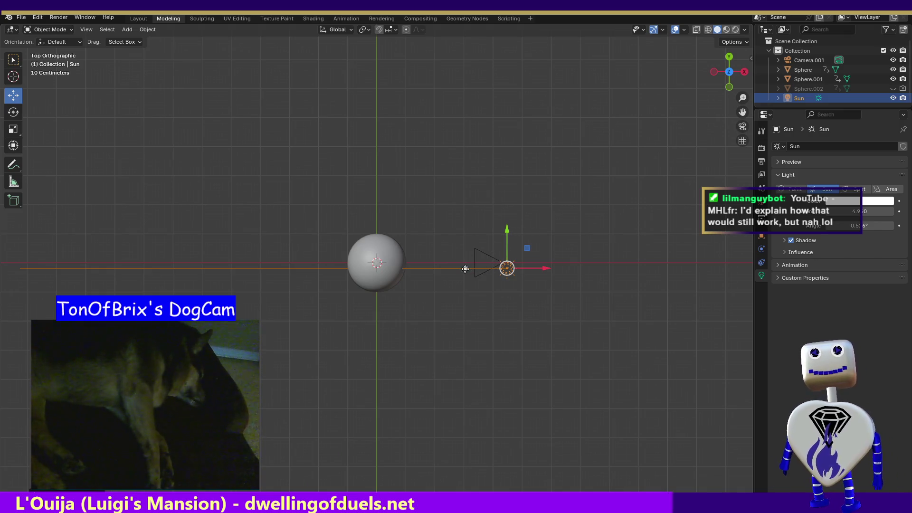
- Swing the sun's direction handle leftward so its light line passes through the Jupiter sphere
mouse_move(467, 268)
mouse_down()
mouse_move(404, 245)
mouse_move(371, 260)
mouse_move(324, 259)
mouse_up()
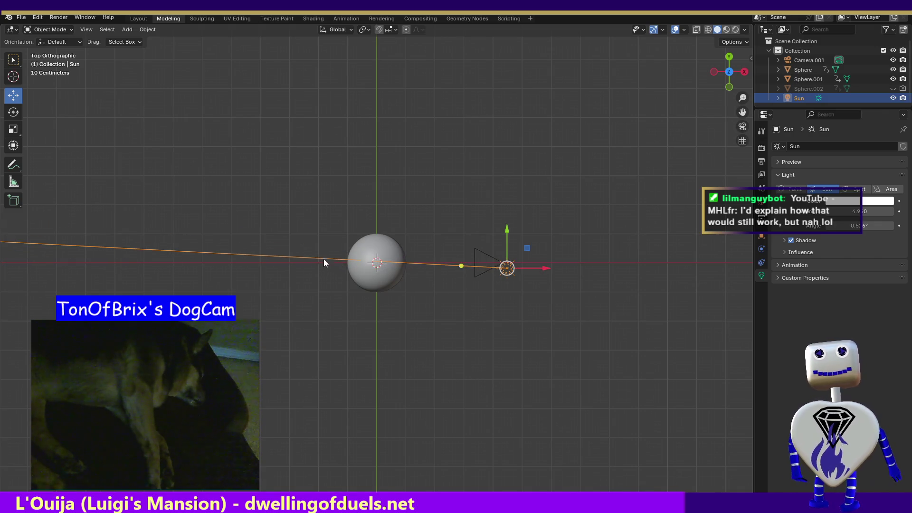
click(59, 18)
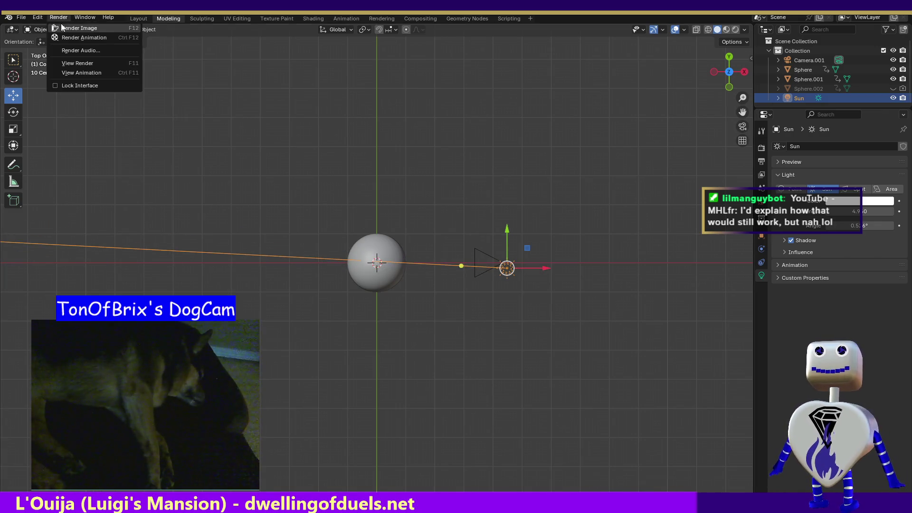
- Render a still of the relit Jupiter sphere, close it, and show the Sun's constraint settings
click(62, 28)
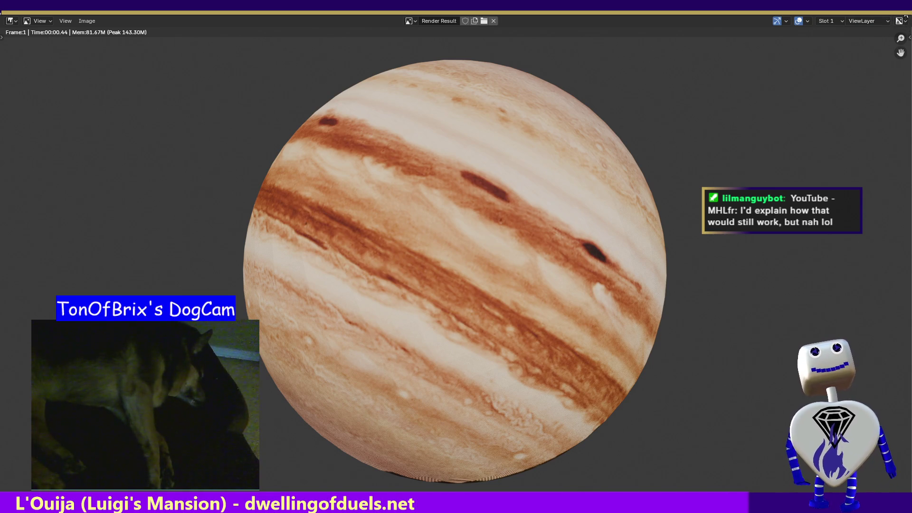
key(Escape)
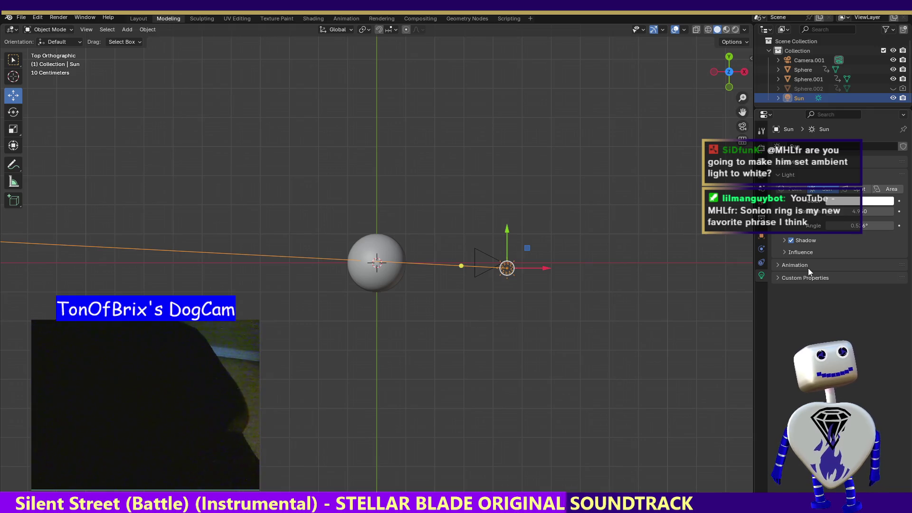
click(761, 249)
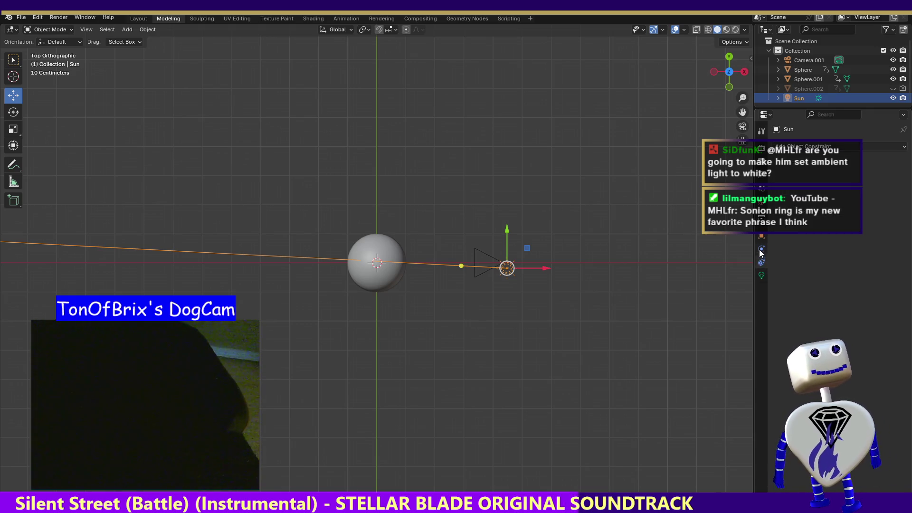
click(762, 202)
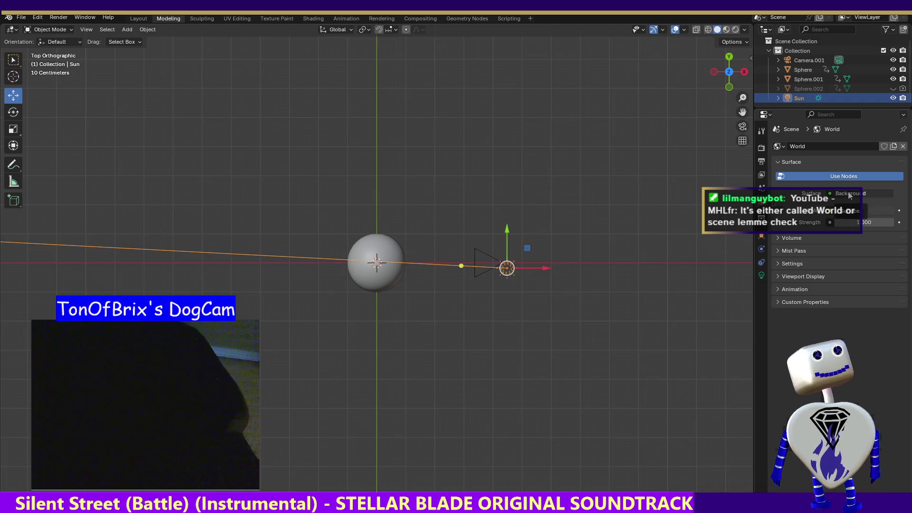
click(850, 194)
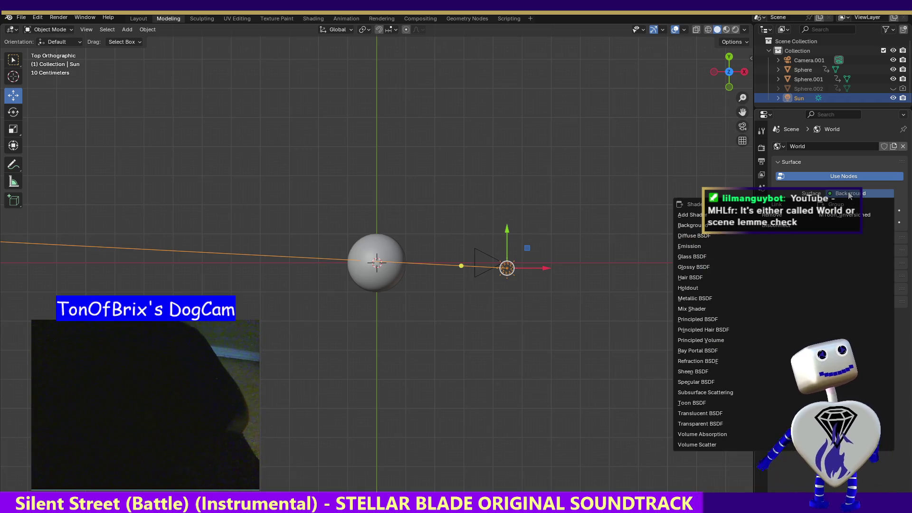
click(903, 298)
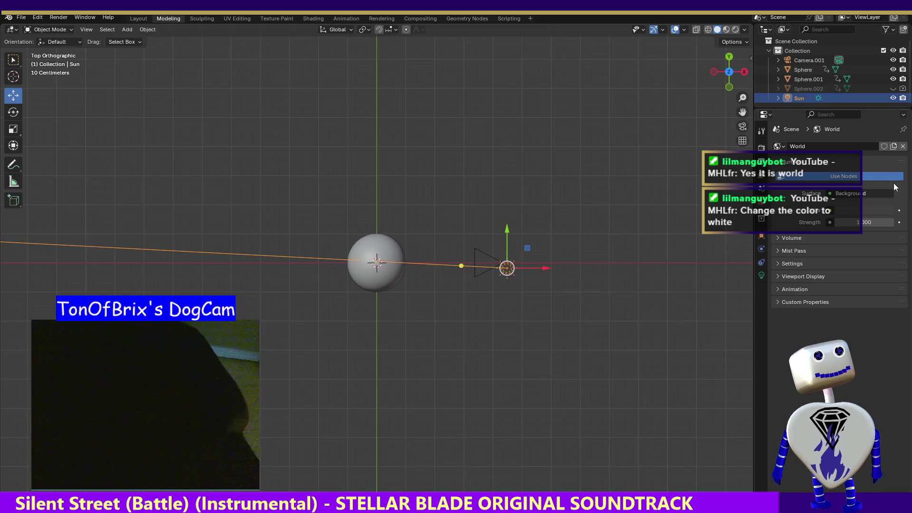
click(853, 210)
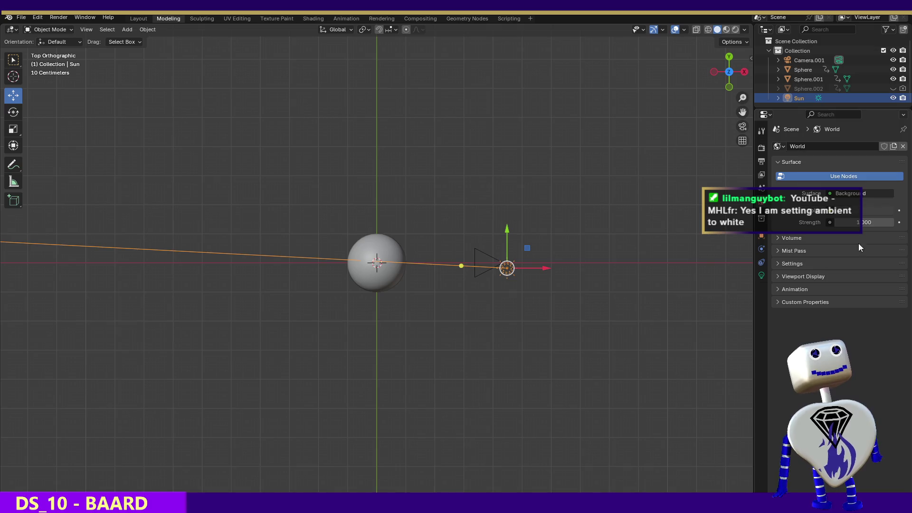
click(862, 210)
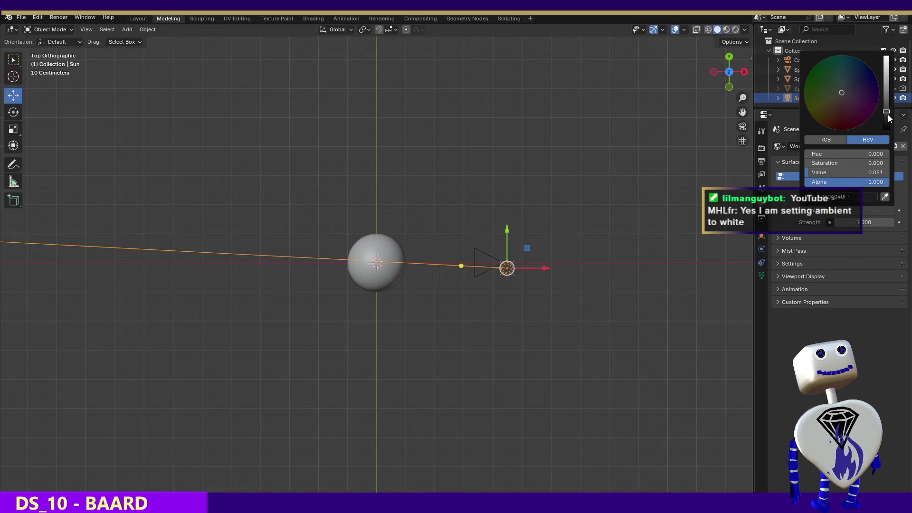
- Push the World color's Value to the top so the background reads FFFFFF white
drag(887, 111, 887, 56)
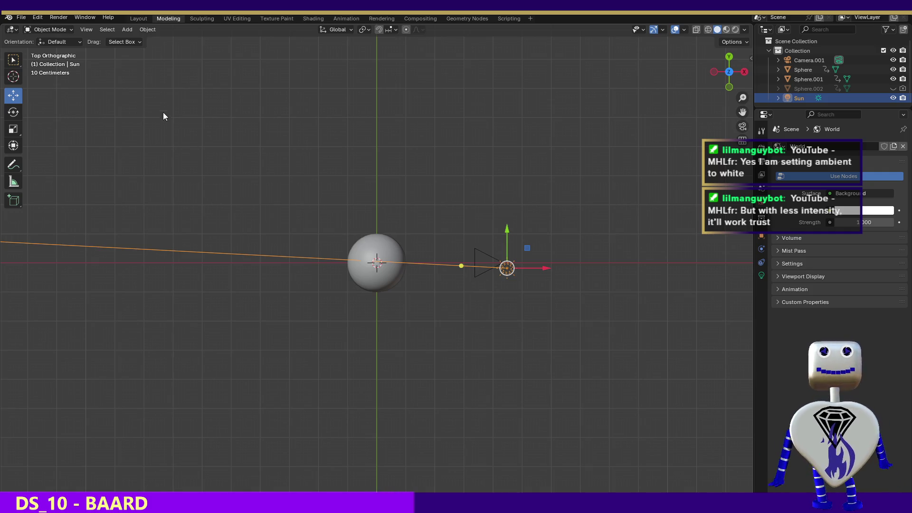
click(53, 22)
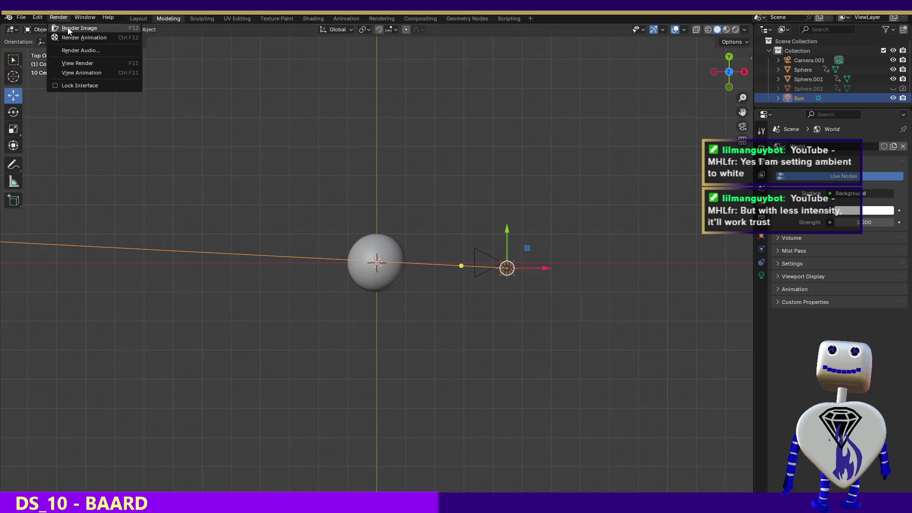
- Render a still to check the brighter lighting, close it, and shrink Blender to reveal Unity
click(68, 28)
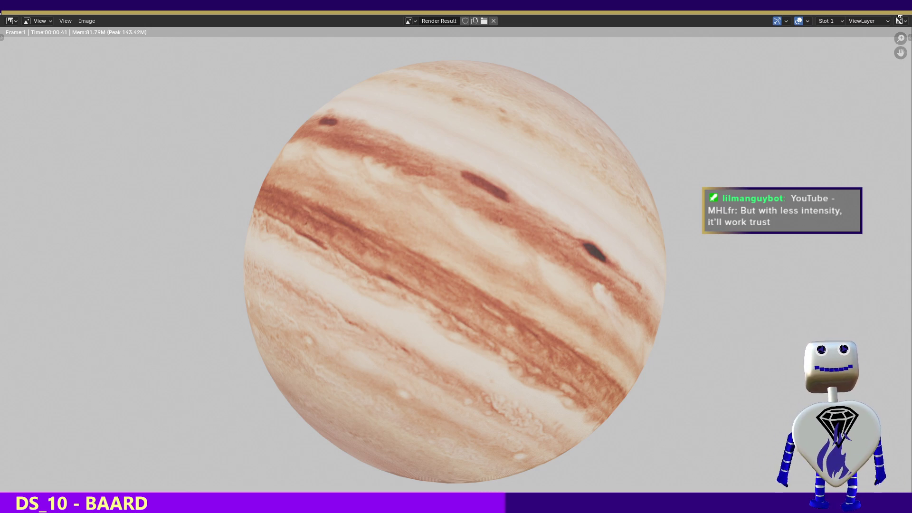
key(Escape)
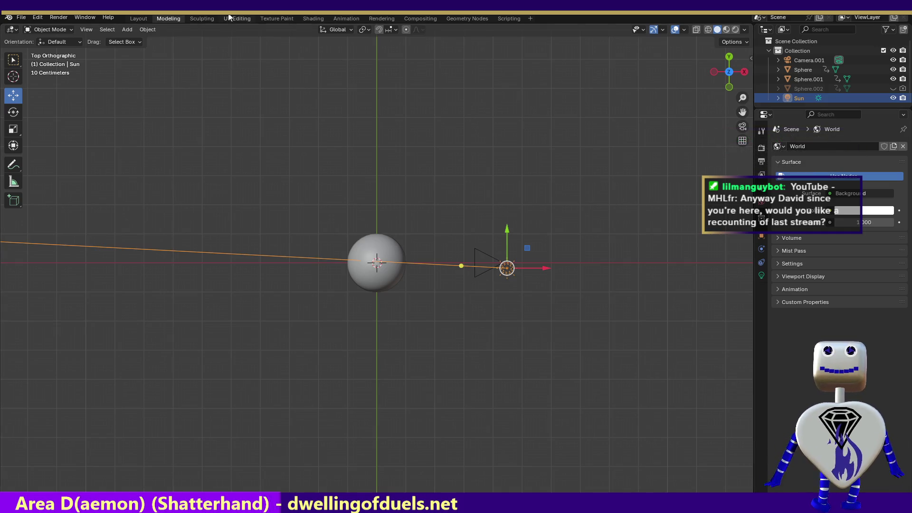
key(super+Down)
key(super+Down)
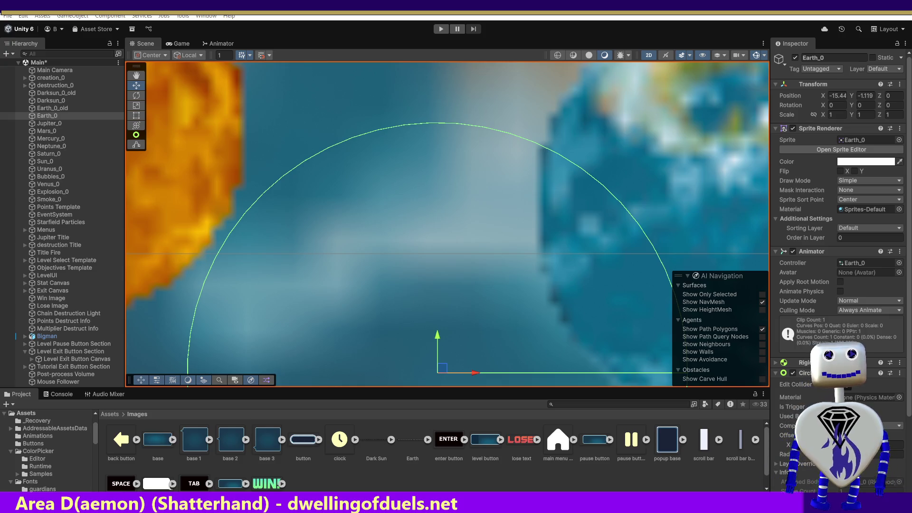
- Switch from Unity back to the full-screen Blender window with Alt+Tab
key(alt+Tab)
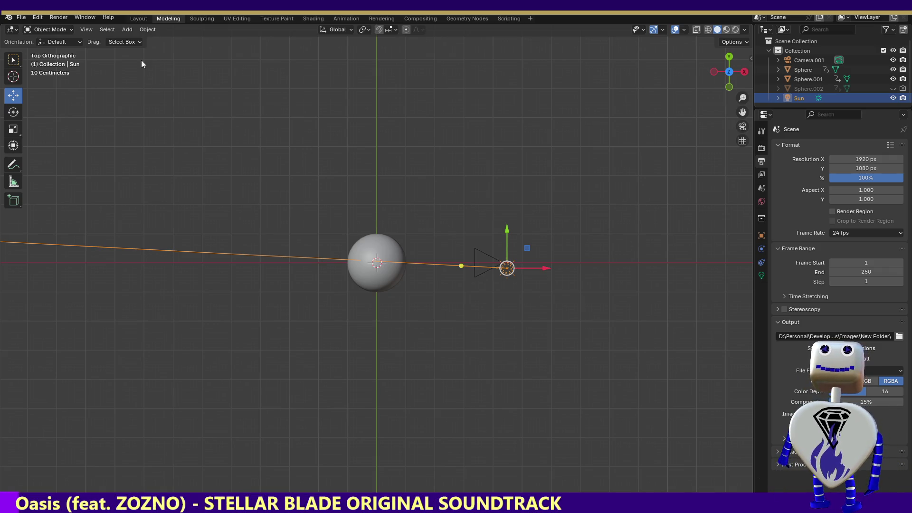
- Look through the Render, Output and View Layer tabs, expanding Film to find the transparency option
click(761, 149)
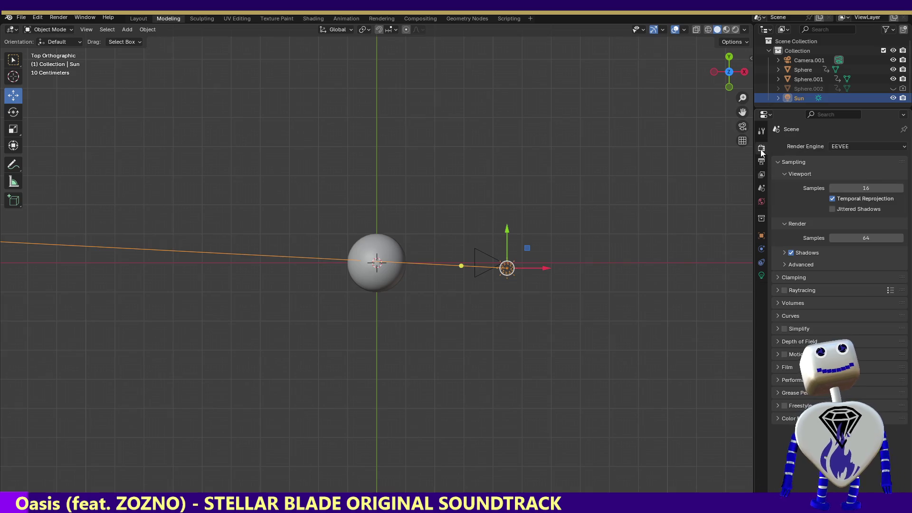
click(762, 165)
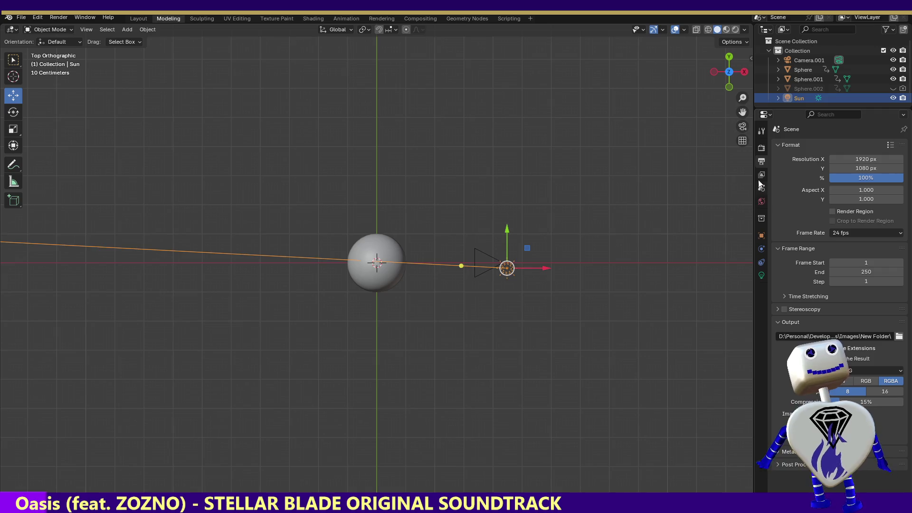
click(760, 176)
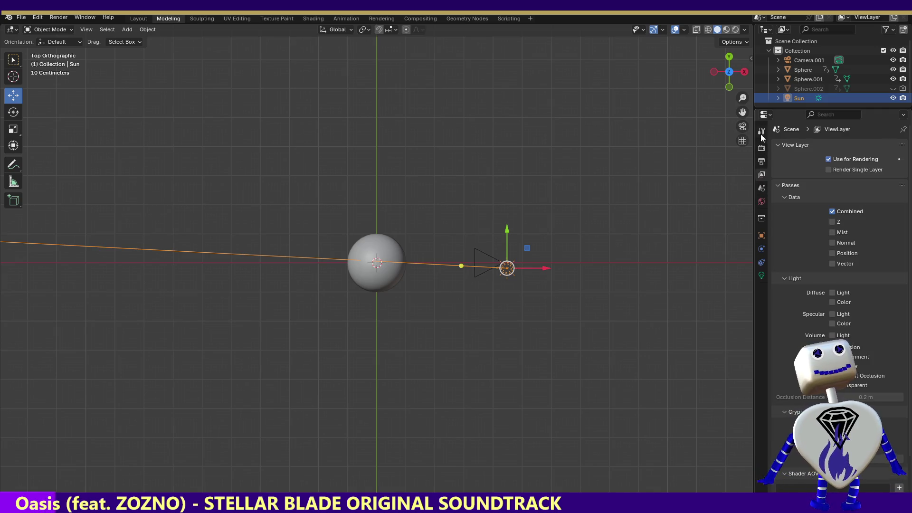
click(762, 151)
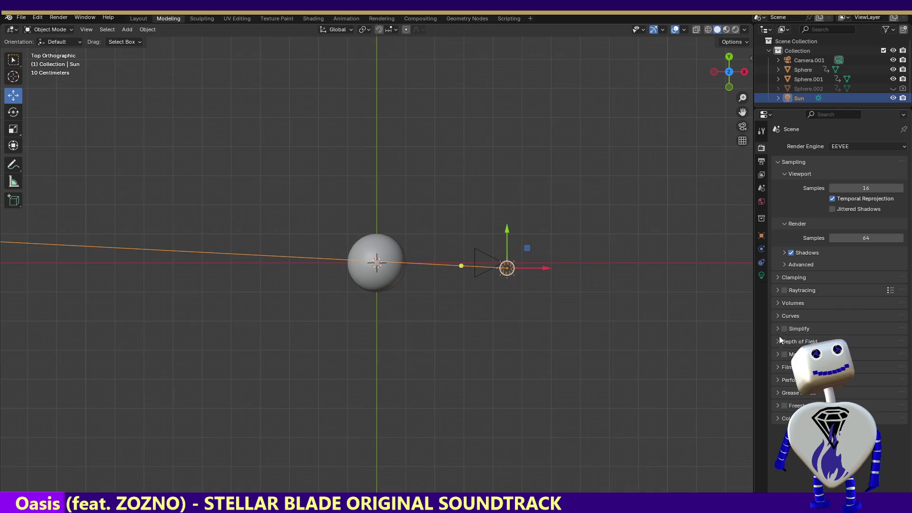
click(776, 367)
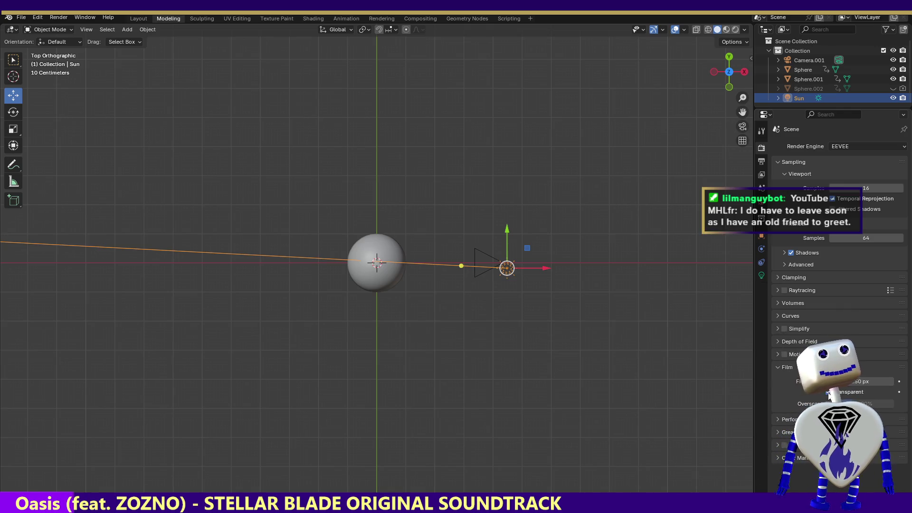
click(762, 162)
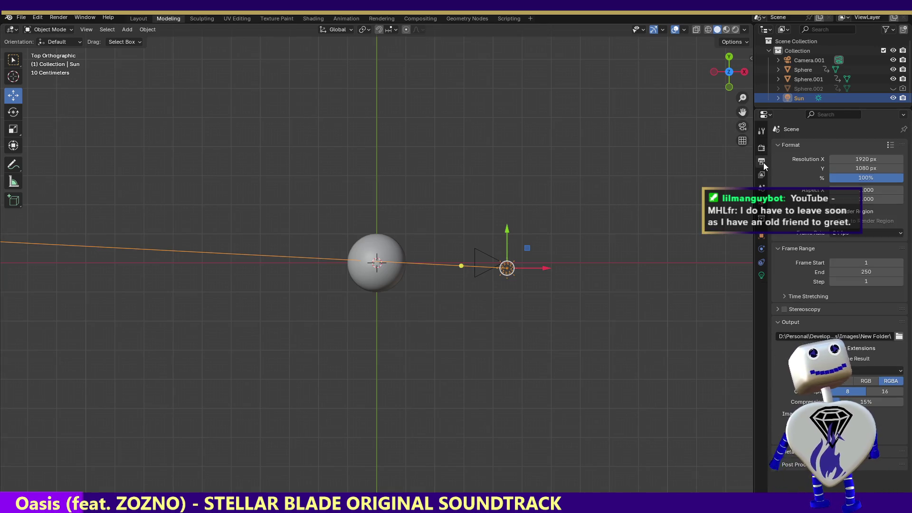
click(860, 159)
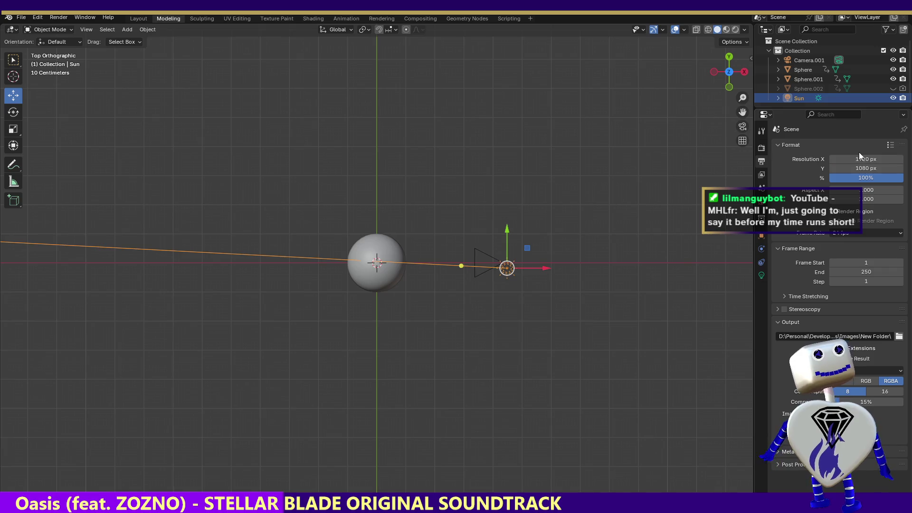
- Enter 240 for Resolution X and 135 for Resolution Y in Output Properties
text(240)
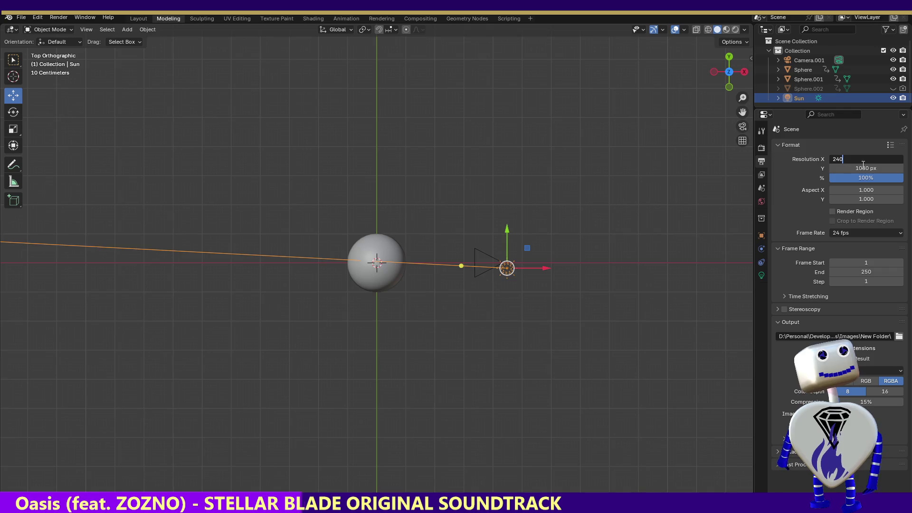
key(Return)
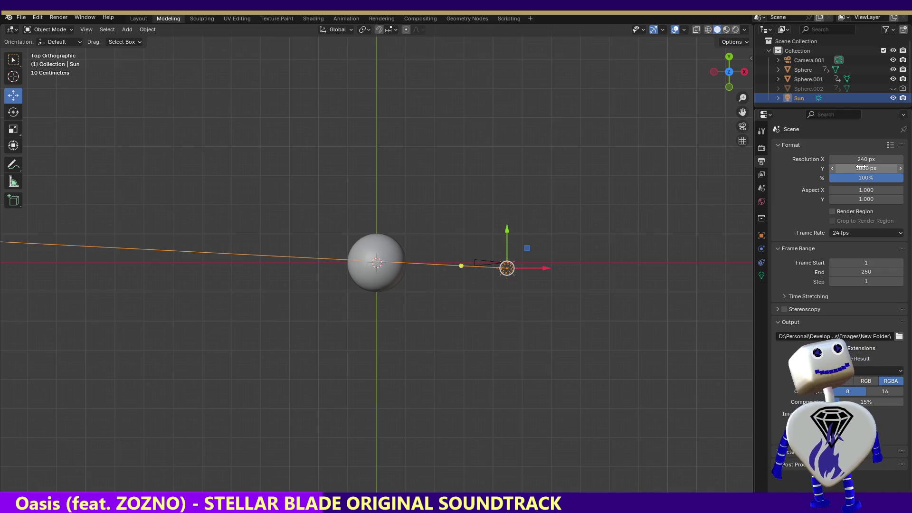
click(861, 167)
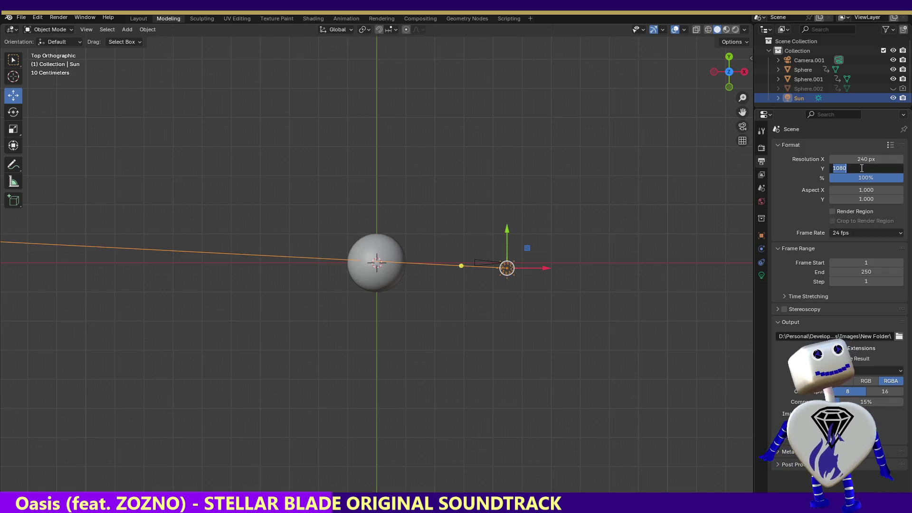
text(135)
key(Return)
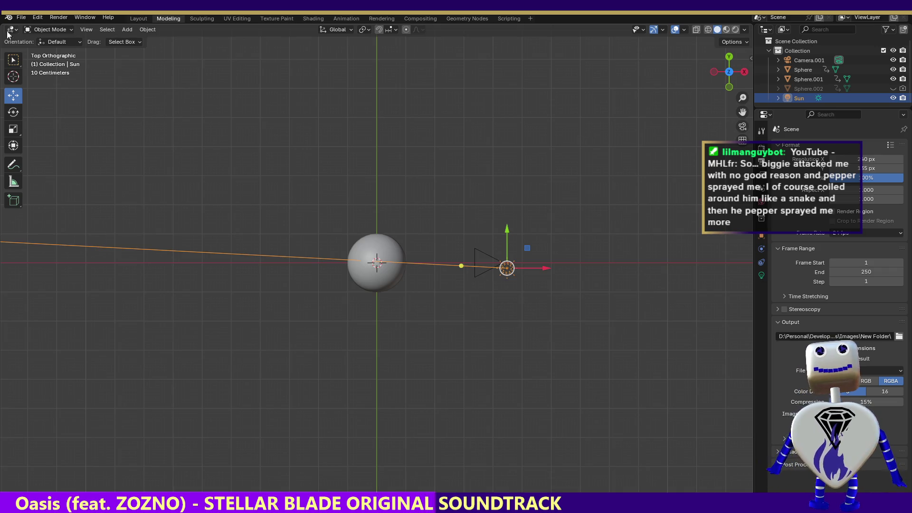
- Render all 250 animation frames, close the Render Result, and deselect the Sun
click(27, 18)
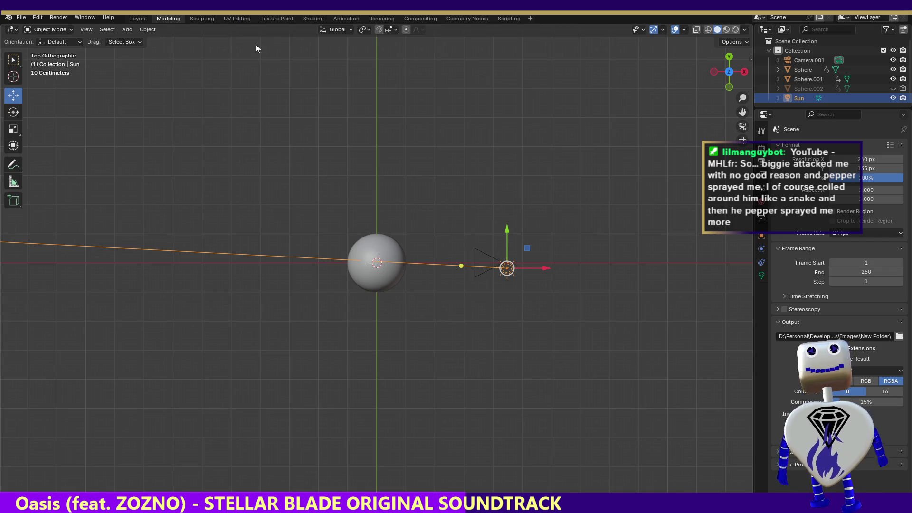
click(58, 20)
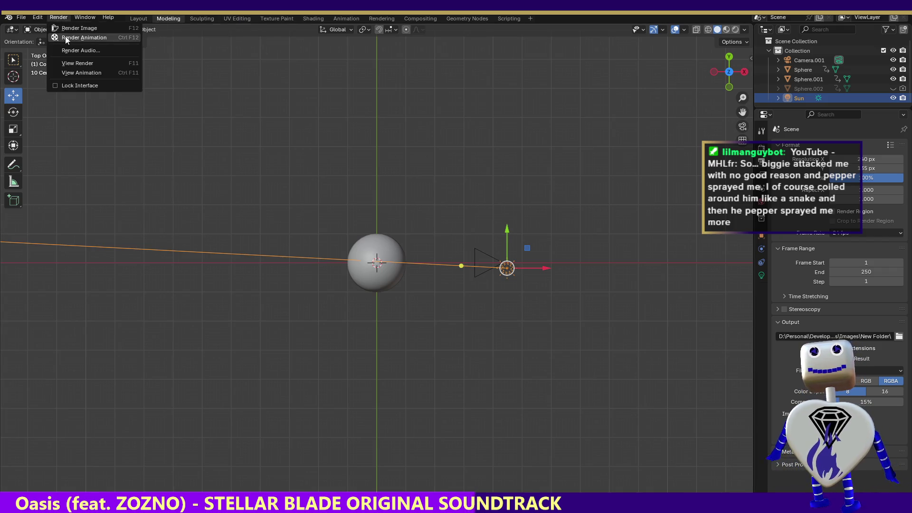
click(65, 36)
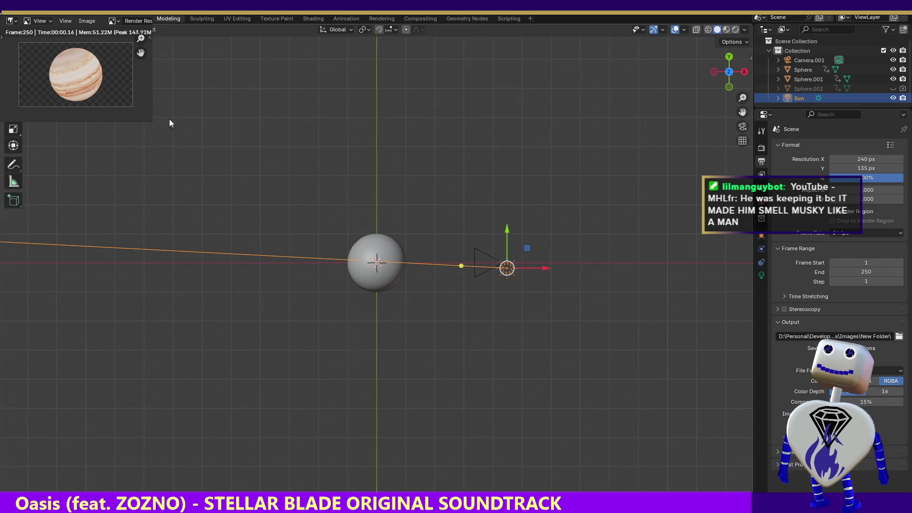
key(Escape)
click(252, 117)
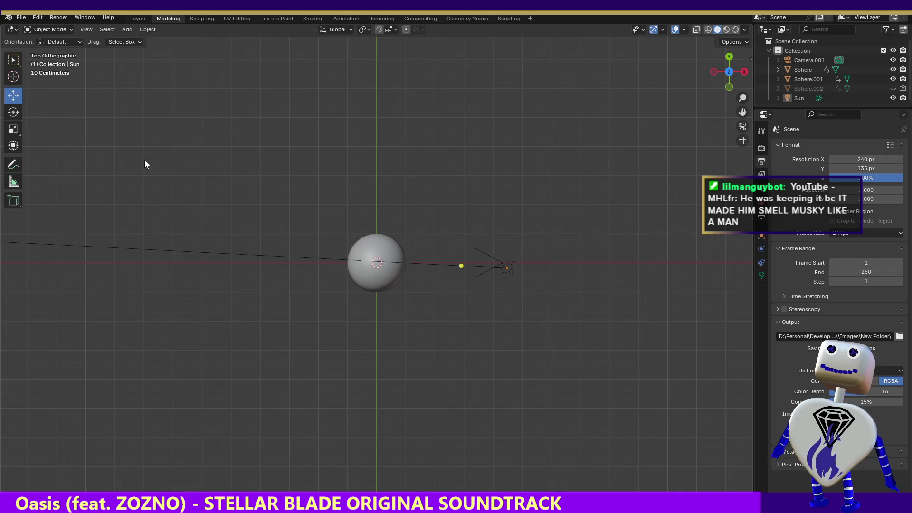
- Show Sphere.001's Z Euler Rotation keyframes in the Animation workspace and scrub to the -360° key at frame 38
click(344, 19)
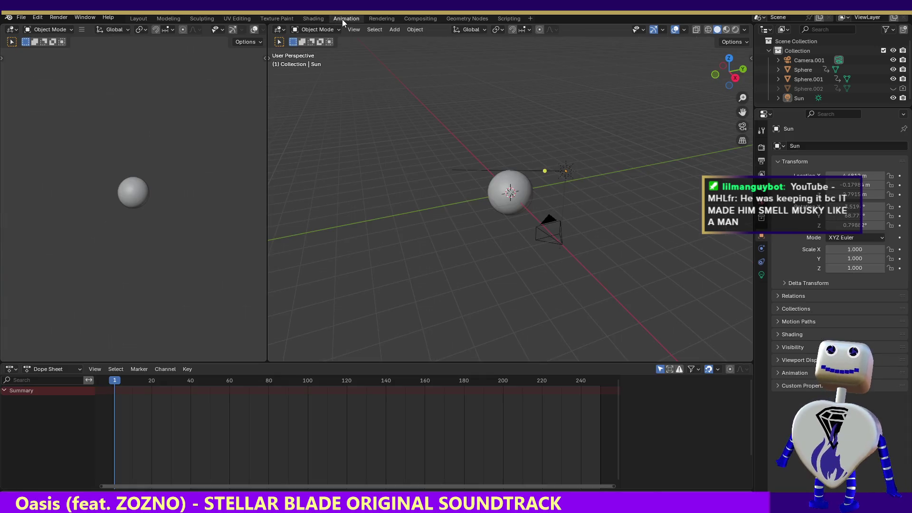
click(526, 188)
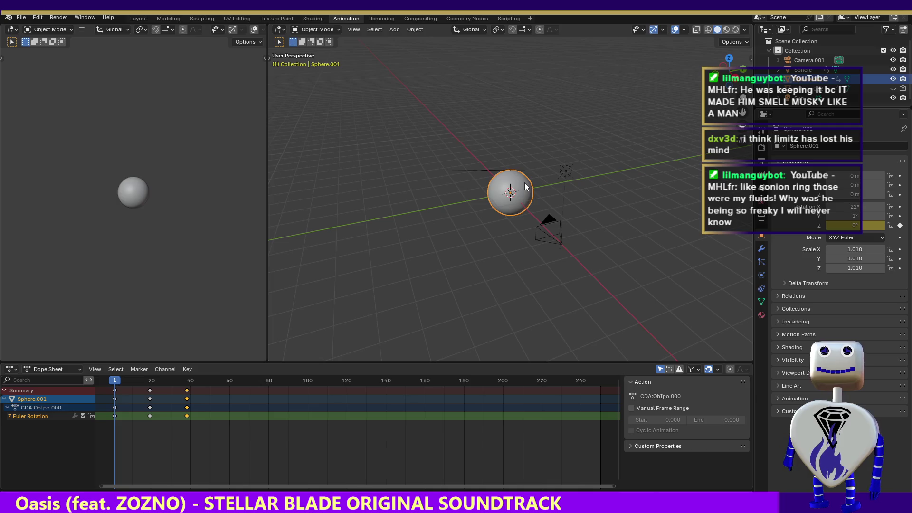
drag(118, 384, 188, 384)
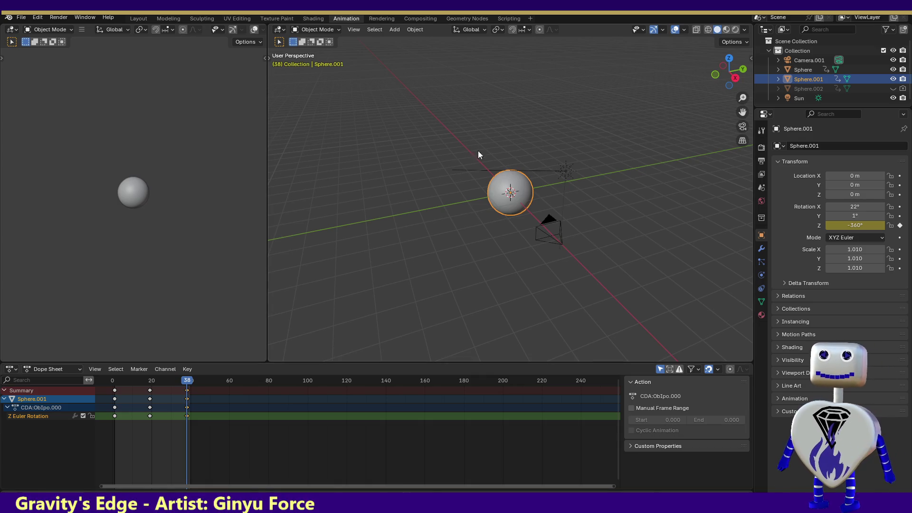
- Render the animation, close the render window, and restart the full animation render
click(59, 17)
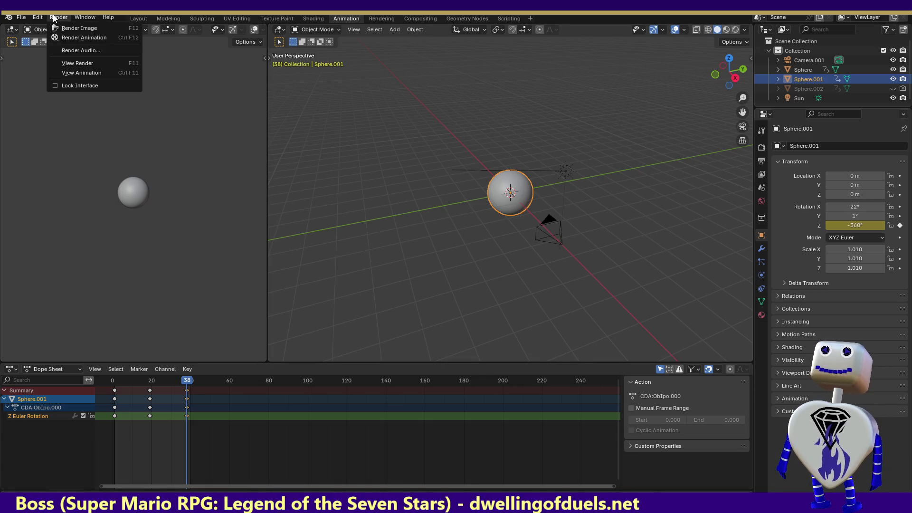
click(76, 37)
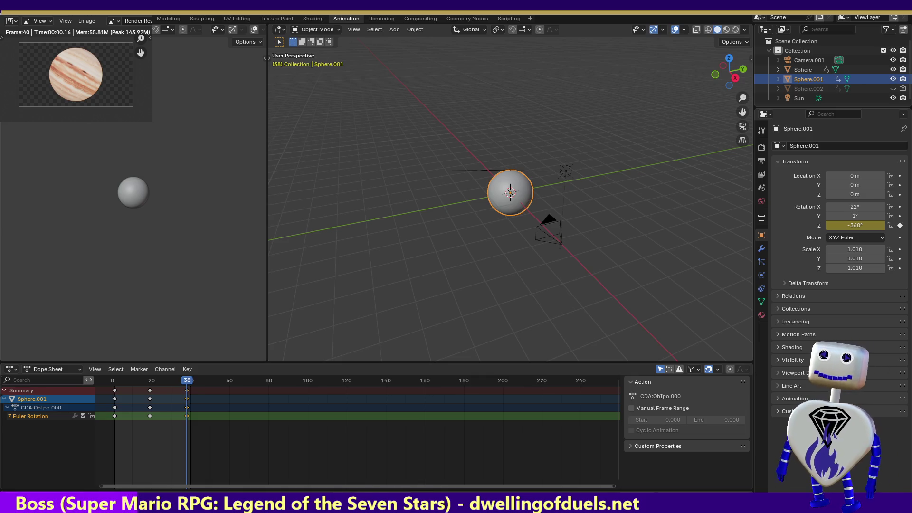
click(744, 491)
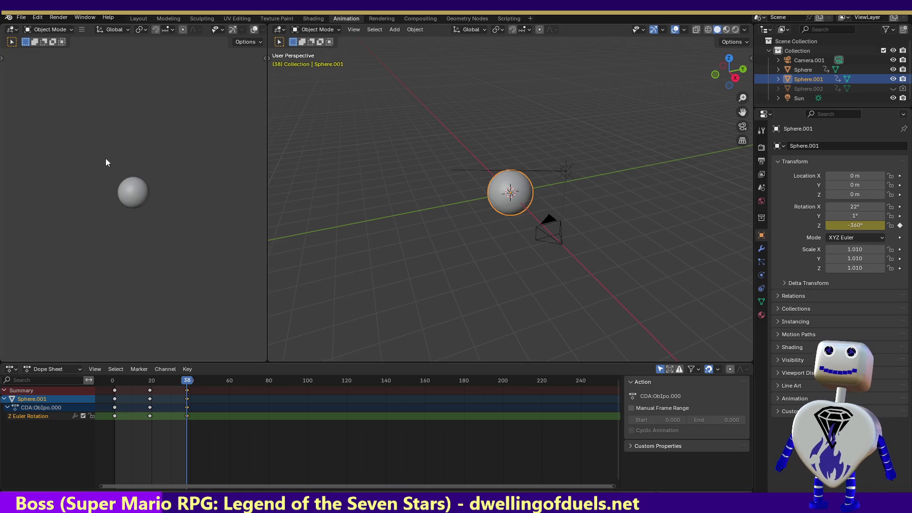
click(50, 19)
click(61, 37)
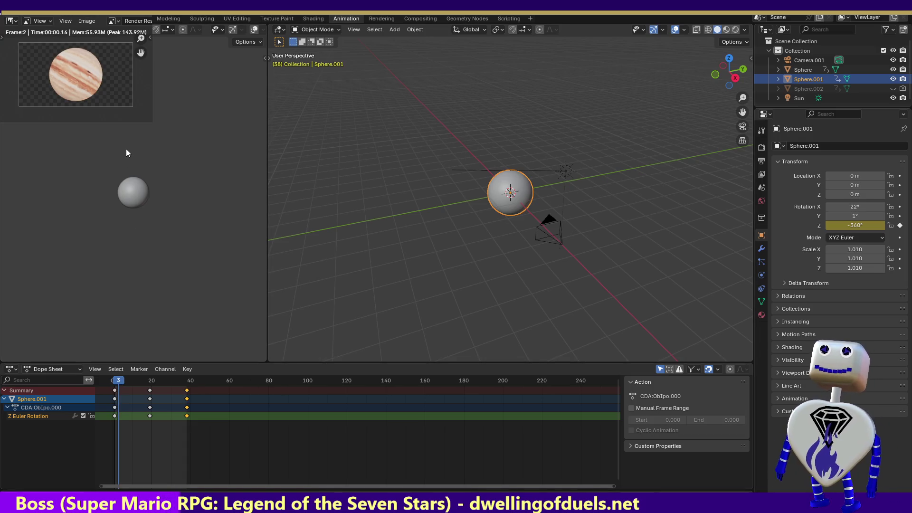
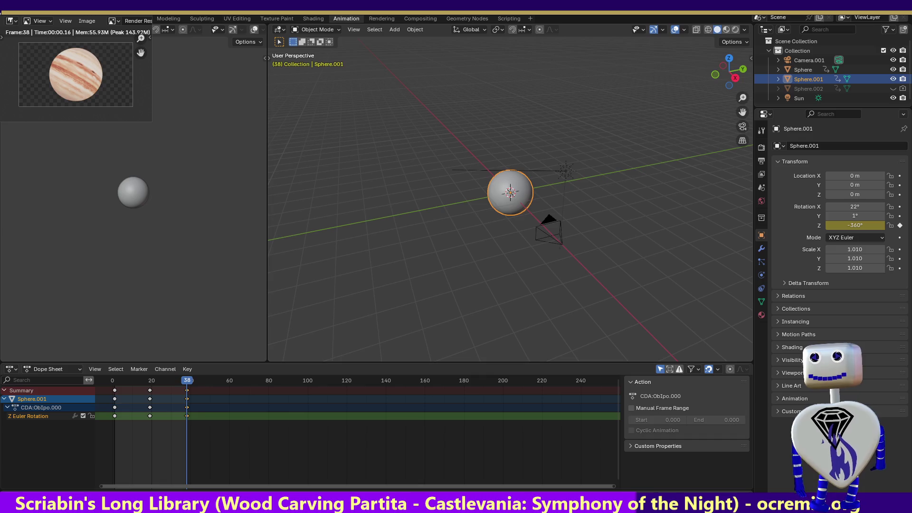
- Bring the Final Parsec Sprite Sheet Maker window back in front of Blender and maximize it
mouse_move(570, 512)
mouse_down()
mouse_move(571, 338)
mouse_move(551, 140)
mouse_up()
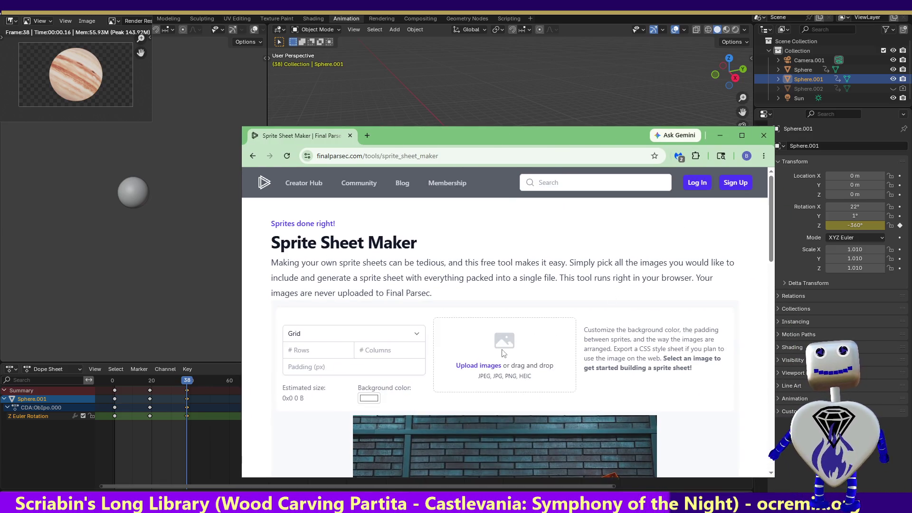
drag(569, 141, 548, 512)
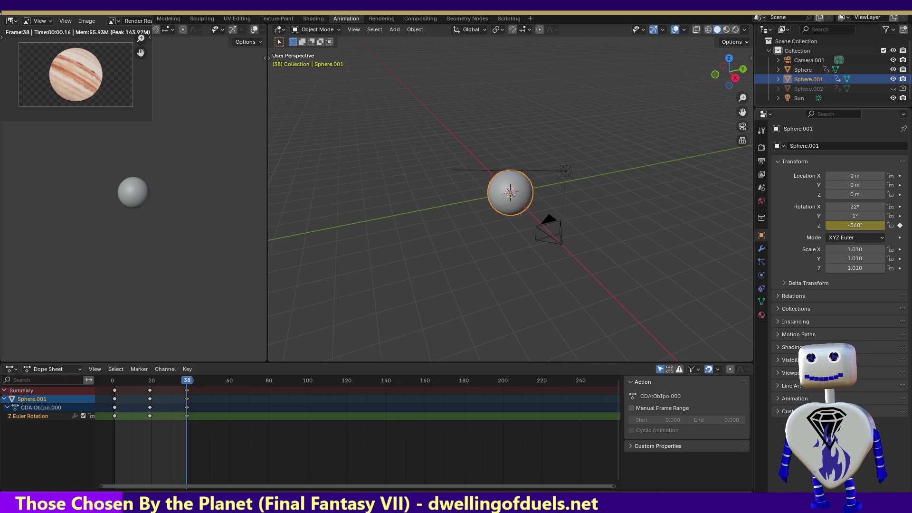
key(alt+Tab)
double_click(498, 44)
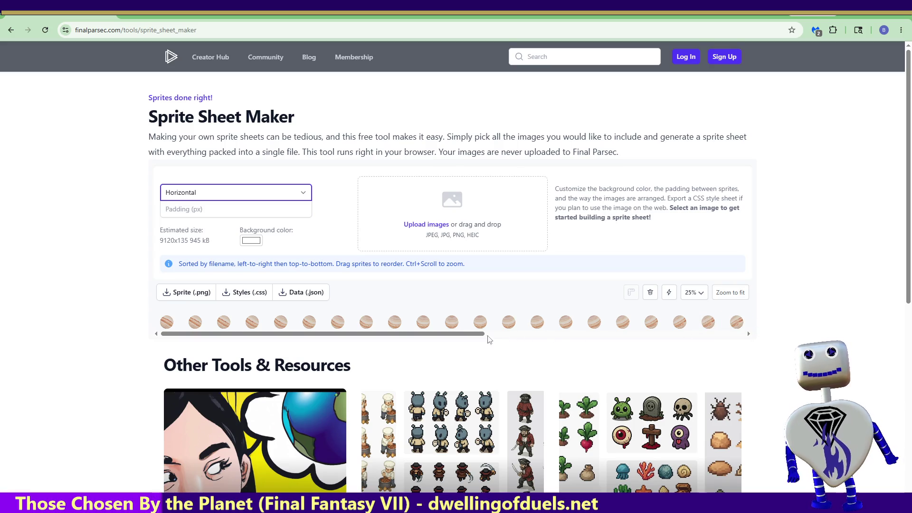
- Check the 9120x135 horizontal Jupiter strip and download it as sprite_sheet.png
scroll(505, 335, right, 1)
scroll(505, 335, right, 5)
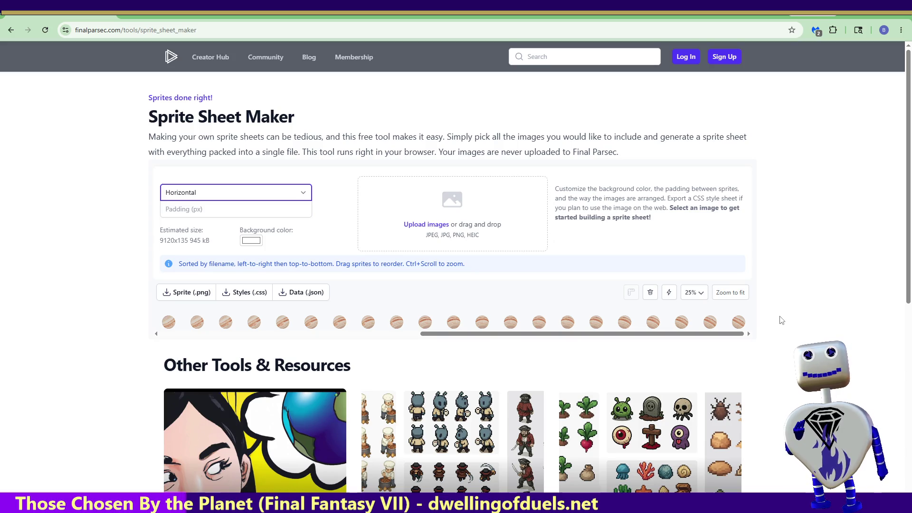
click(194, 294)
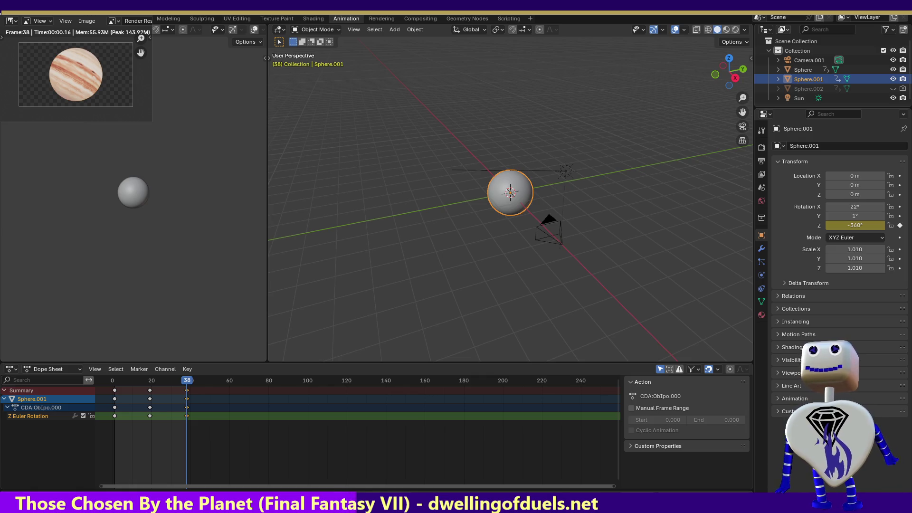
key(Escape)
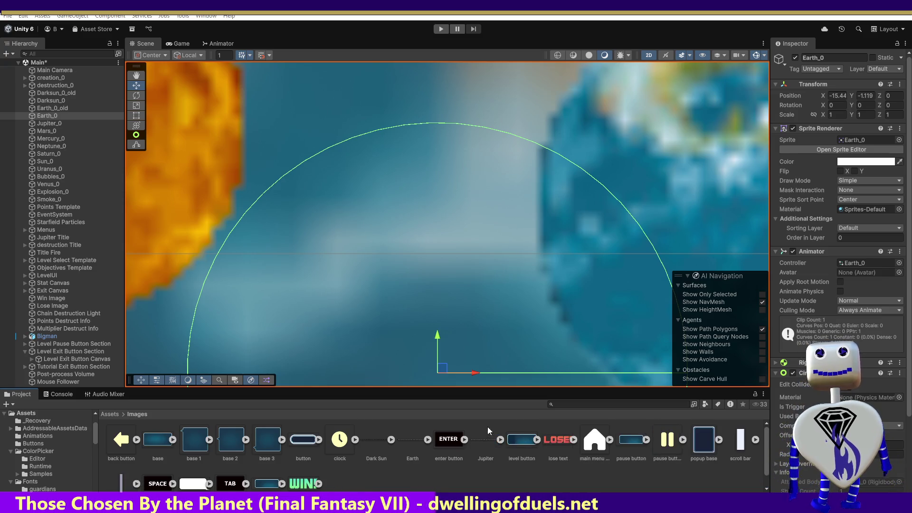
- Automatically slice the Jupiter texture into frames in the Sprite Editor, apply, and close the editor
click(488, 438)
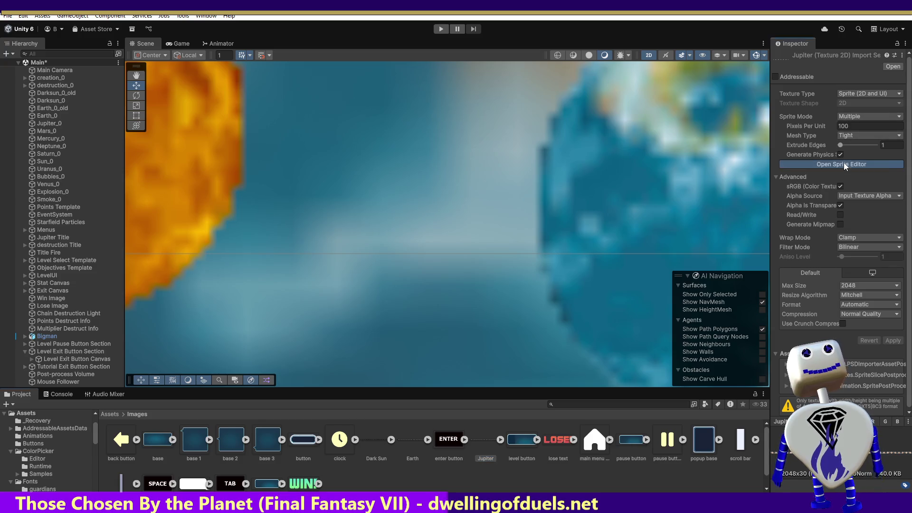
click(844, 165)
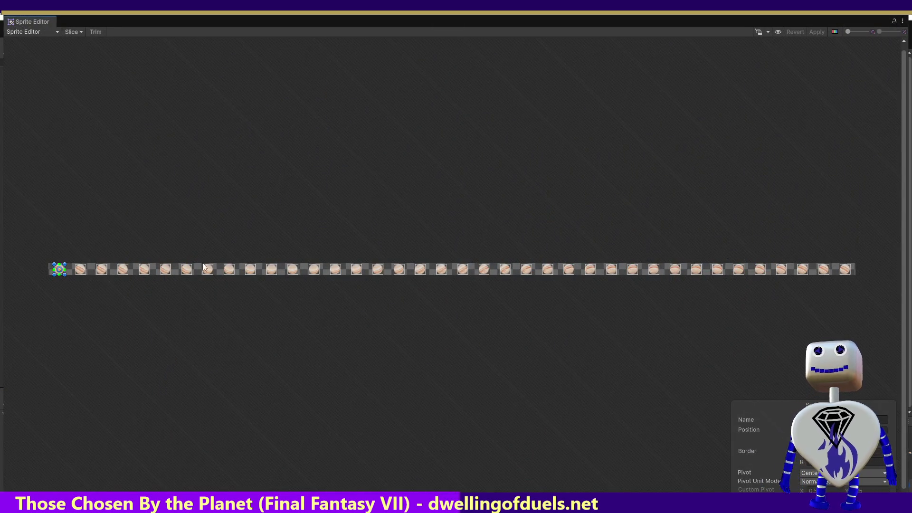
click(70, 32)
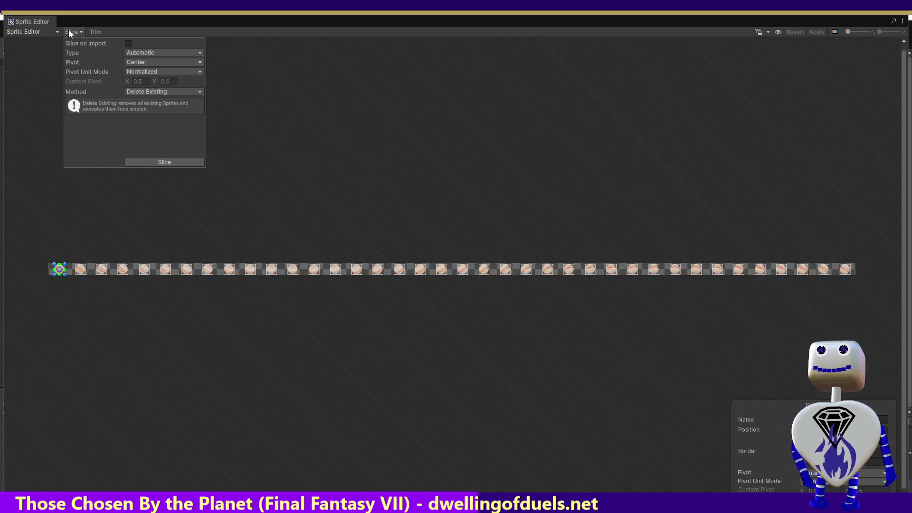
click(153, 163)
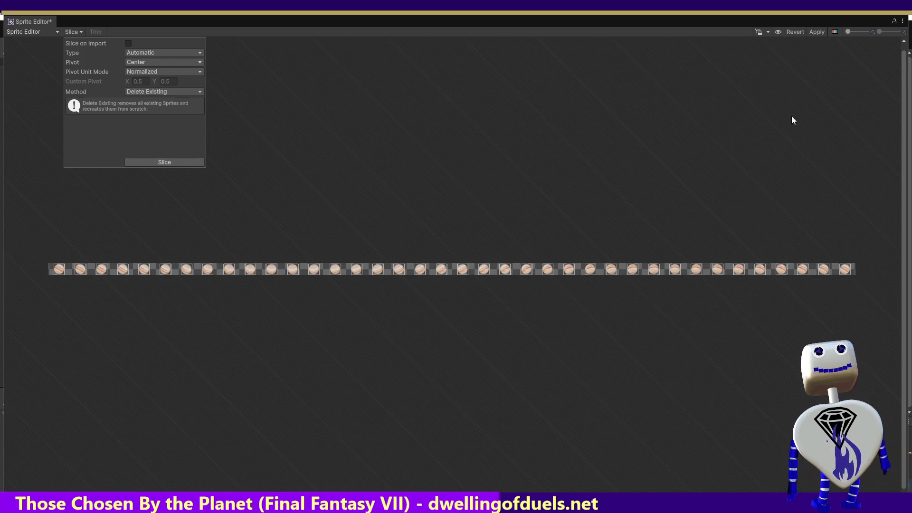
click(818, 31)
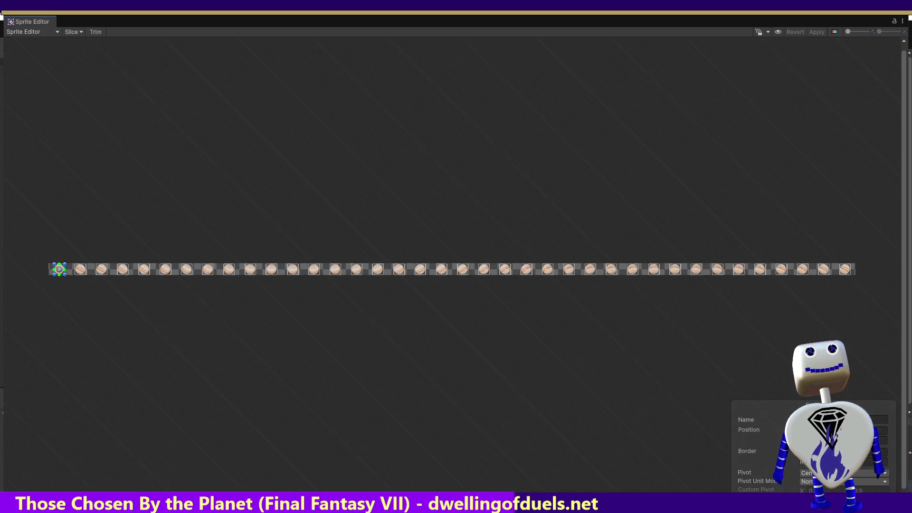
key(alt+F4)
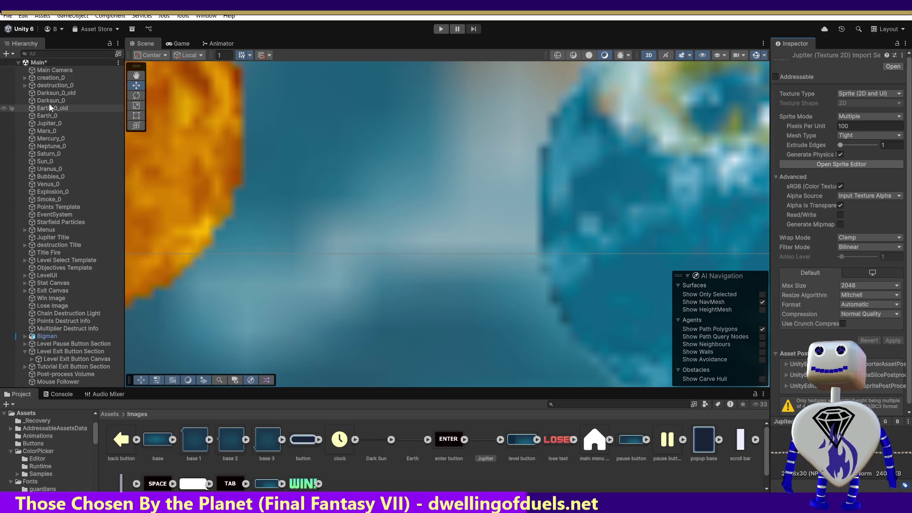
- Duplicate the Jupiter_0 object and check the names of the original and the Jupiter_0 (1) copy
click(49, 124)
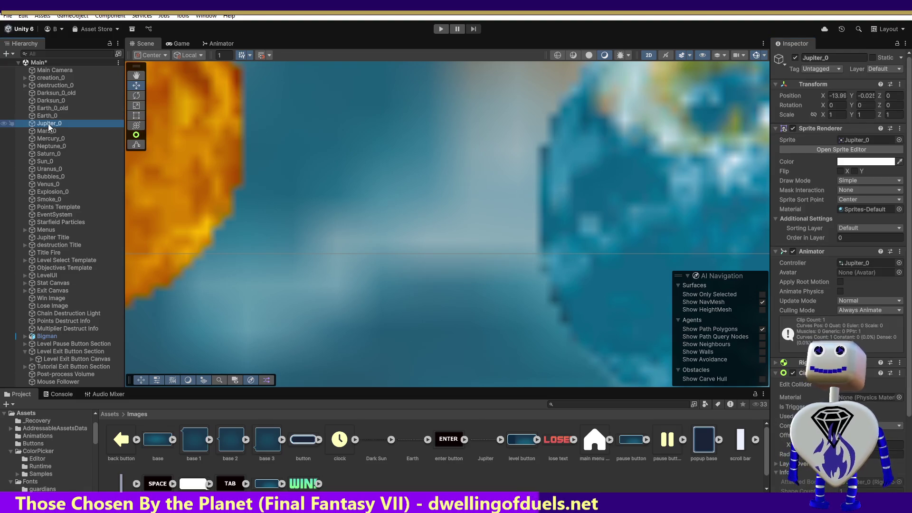
right_click(48, 124)
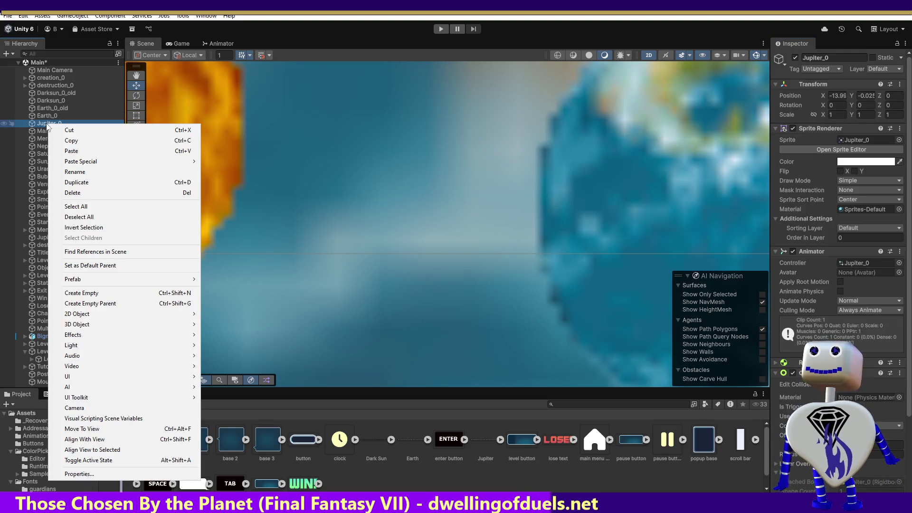
click(47, 124)
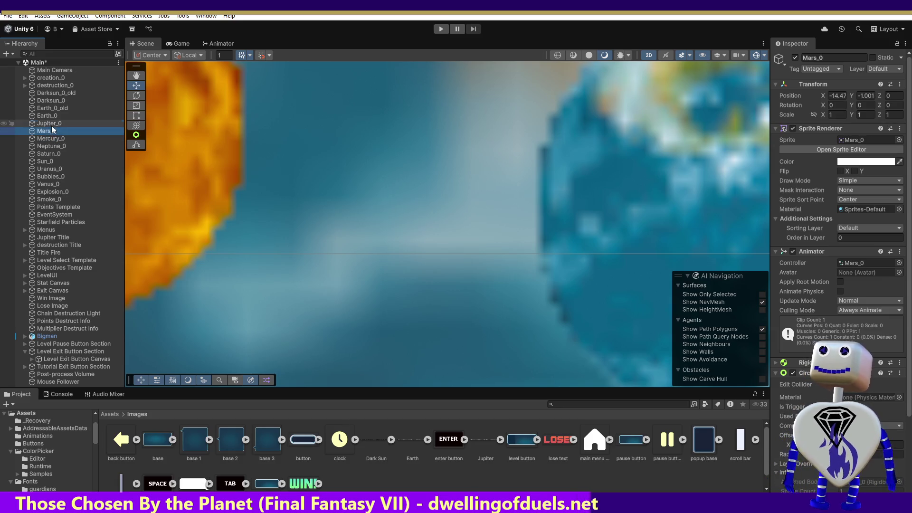
key(Return)
key(ctrl+d)
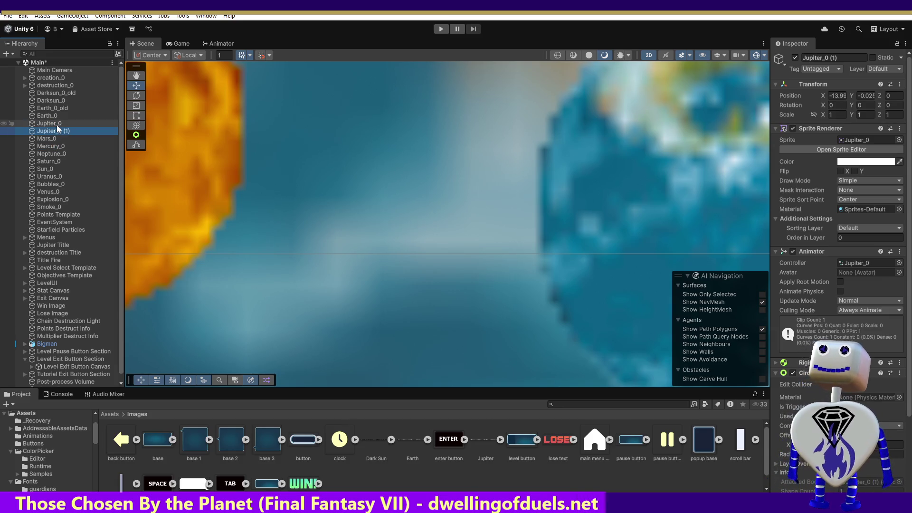
click(58, 125)
click(844, 59)
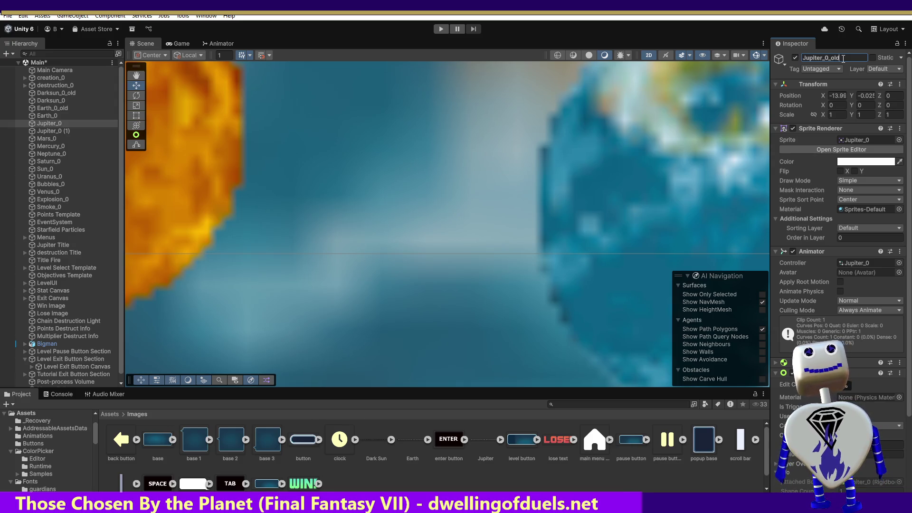
click(85, 132)
click(847, 58)
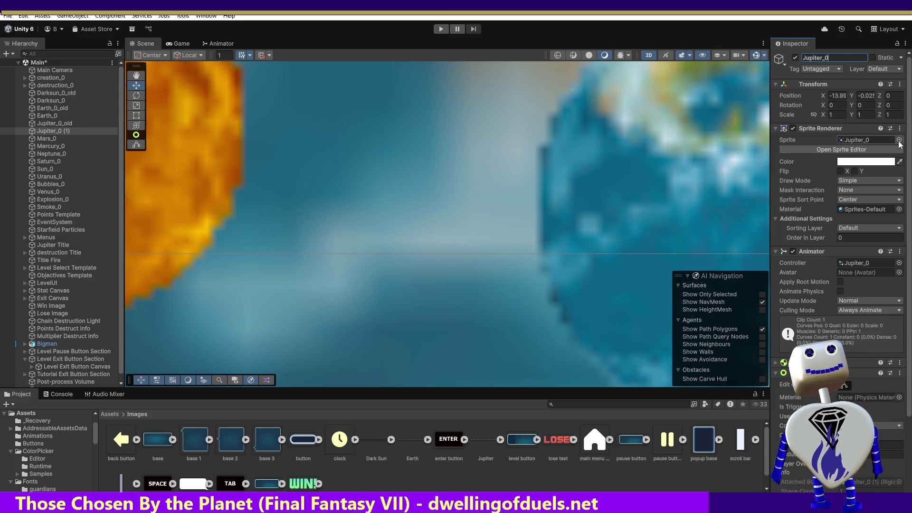
- Give the duplicate the new Jupiter sprite, rename it Jupiter_0, and frame it in the scene
click(899, 141)
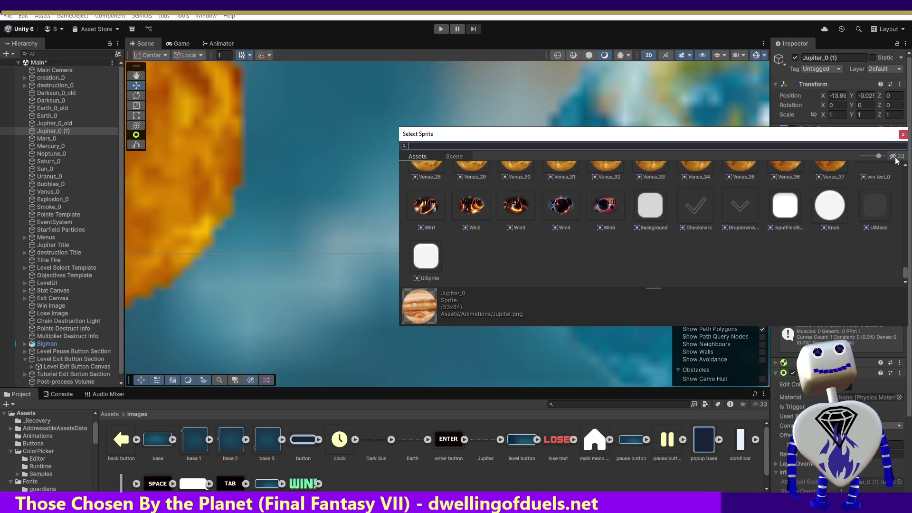
click(903, 135)
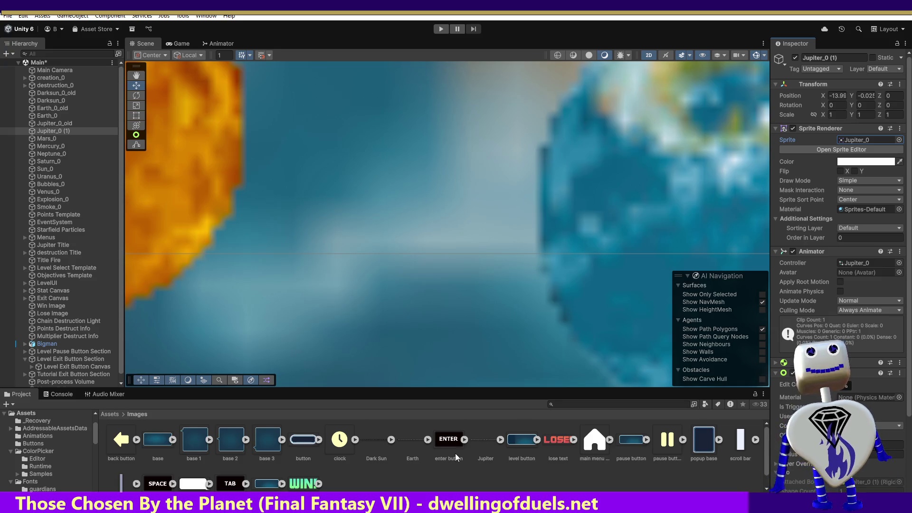
click(899, 140)
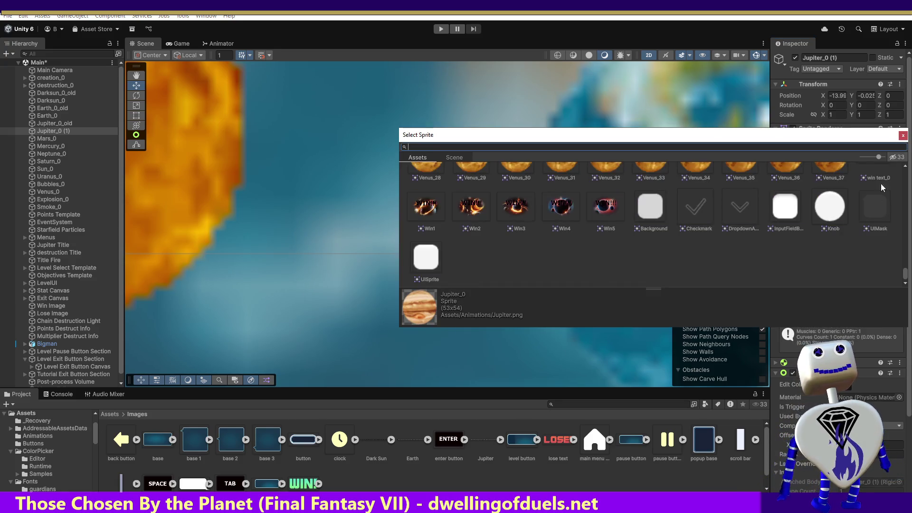
drag(900, 279, 806, 148)
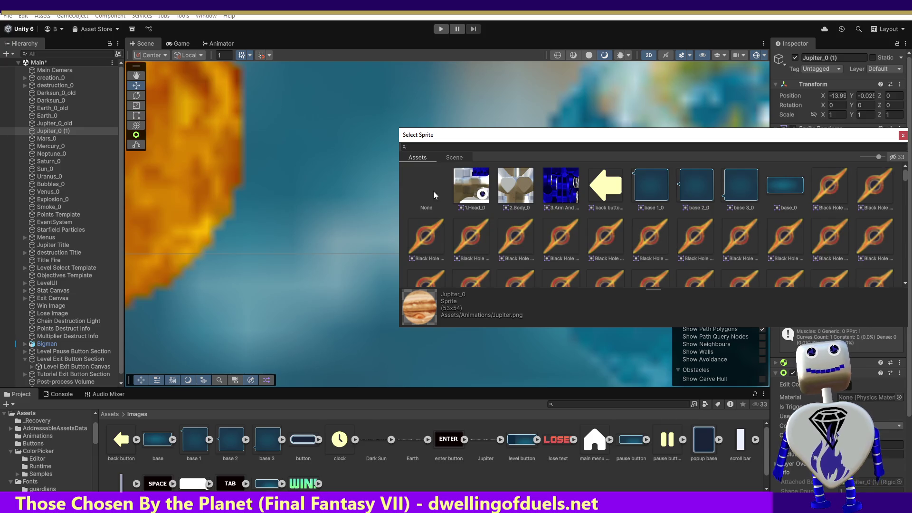
double_click(434, 195)
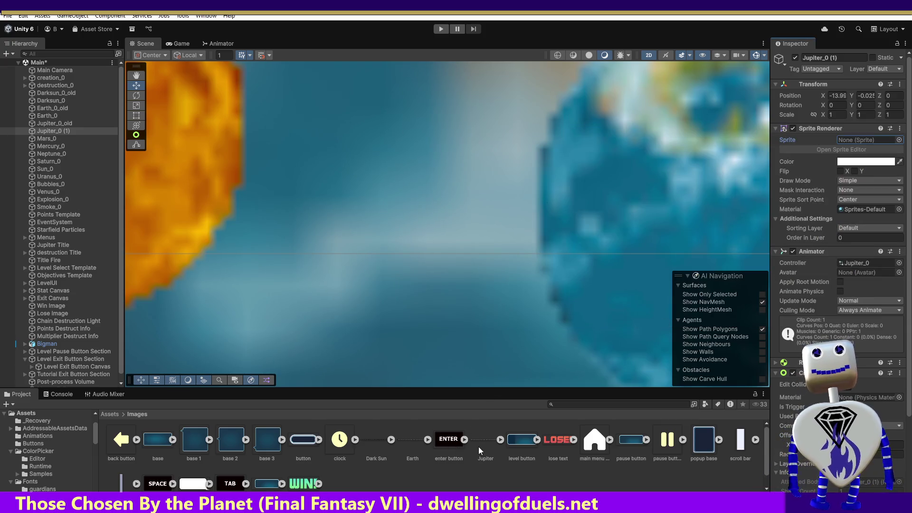
mouse_move(484, 442)
mouse_down()
mouse_move(867, 172)
mouse_move(891, 141)
mouse_move(878, 142)
mouse_up()
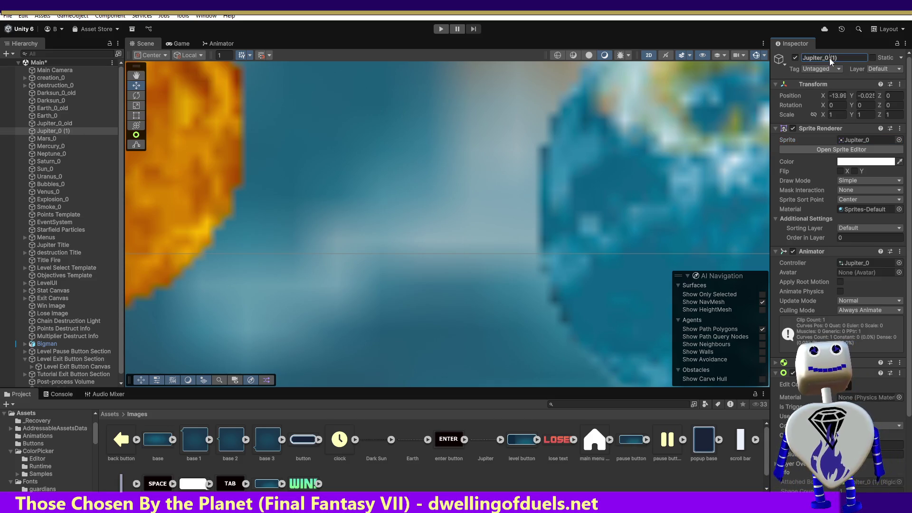
key(BackSpace)
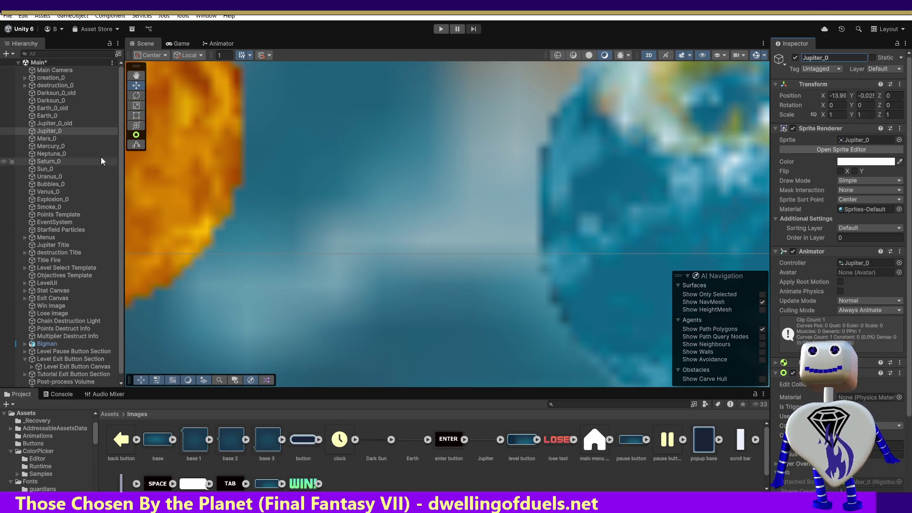
double_click(49, 132)
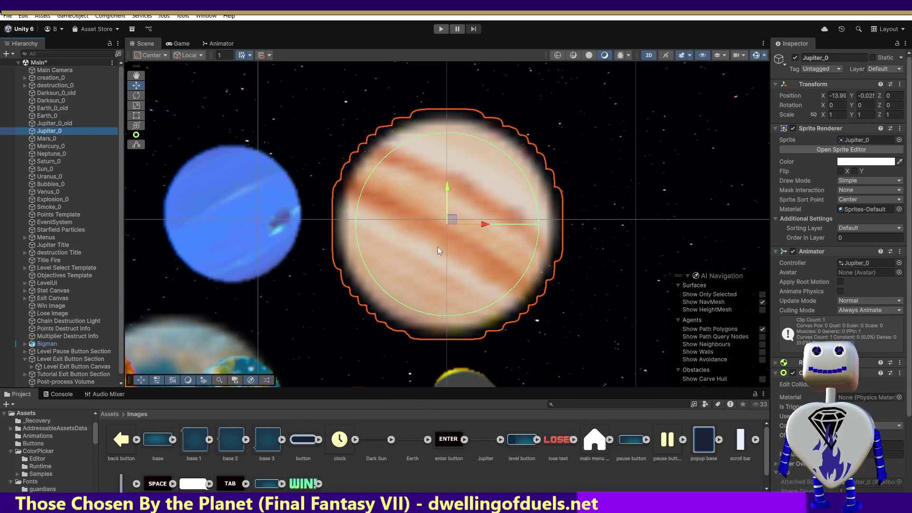
- Run the game, go from the main menu to level select, and select the Post-process Volume object
click(441, 29)
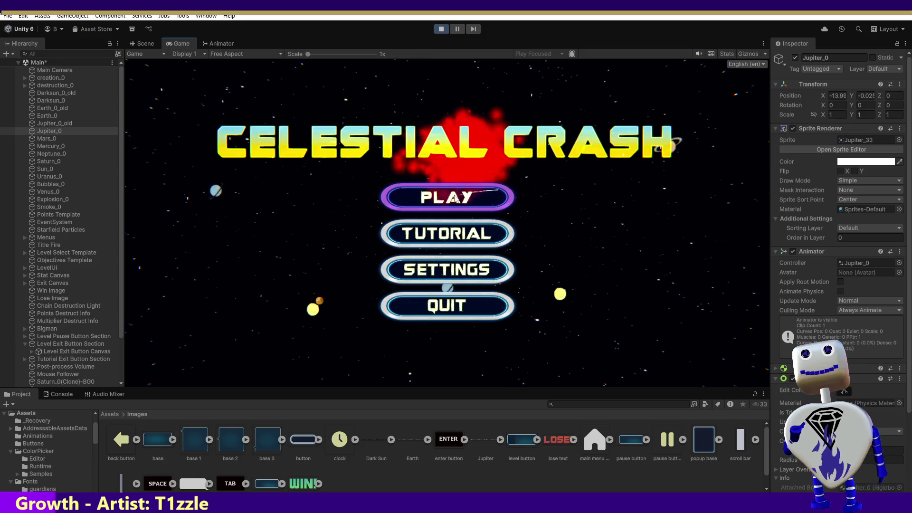
click(453, 199)
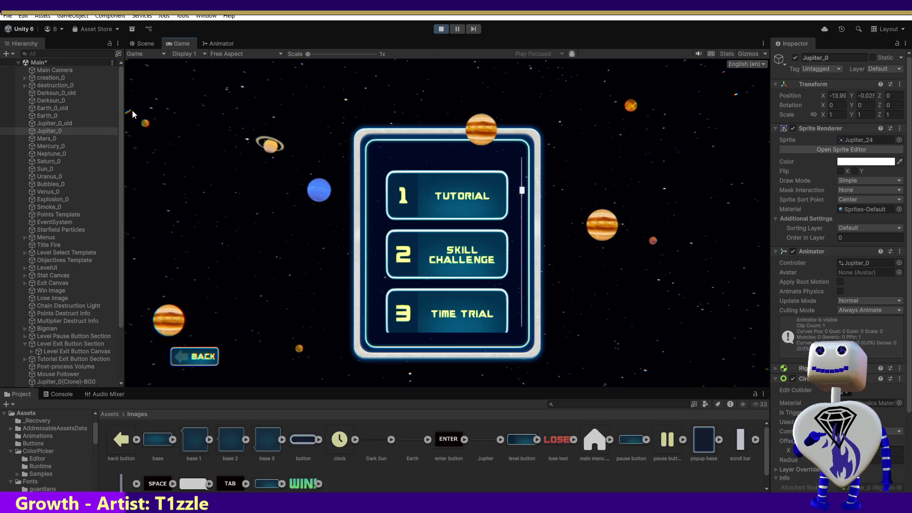
drag(53, 123, 114, 218)
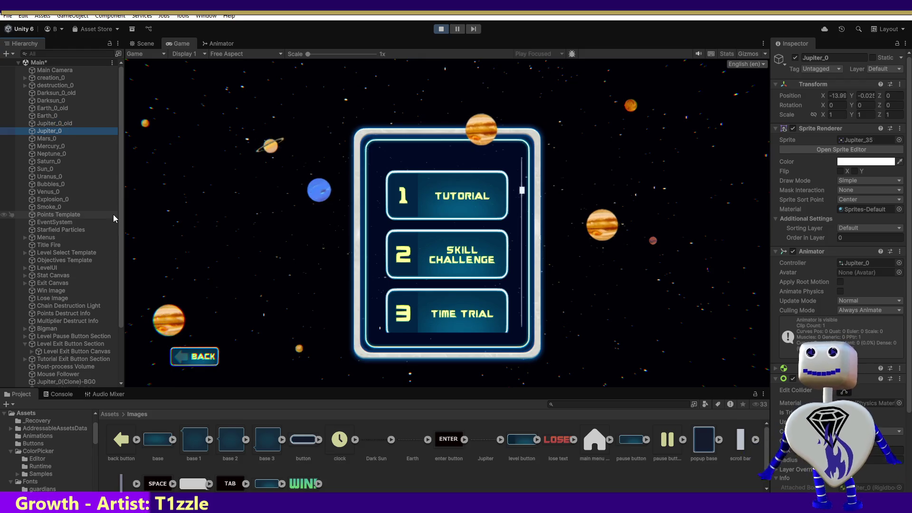
scroll(114, 285, down, 5)
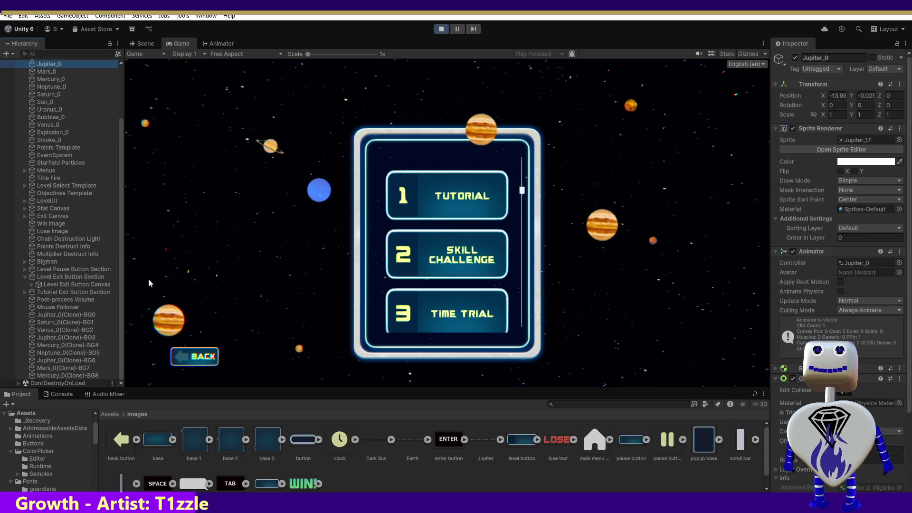
click(96, 300)
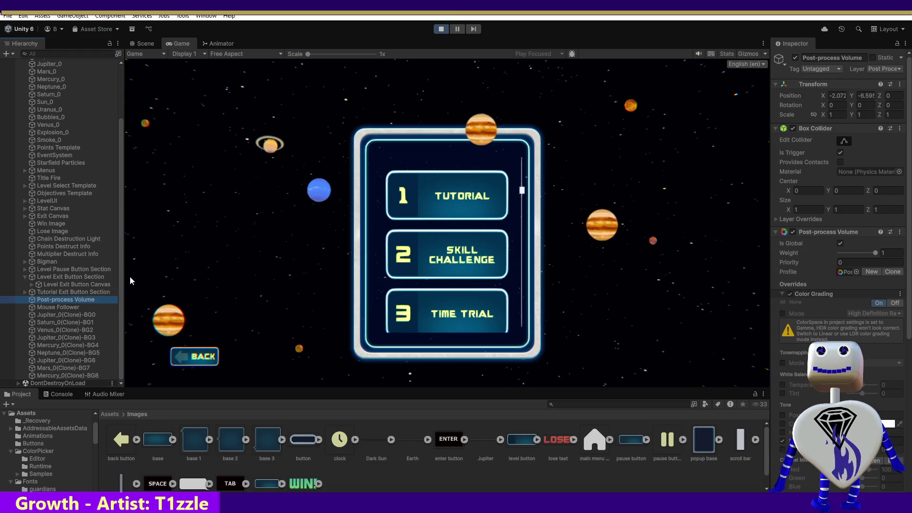
- Toggle the Main Camera's Post-process Layer off and on to compare, leaving it enabled
scroll(119, 275, up, 5)
click(54, 70)
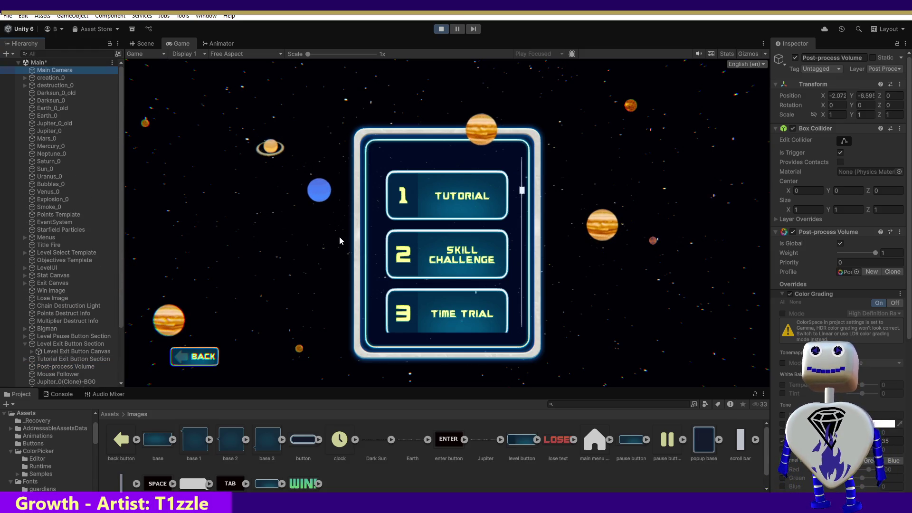
click(339, 241)
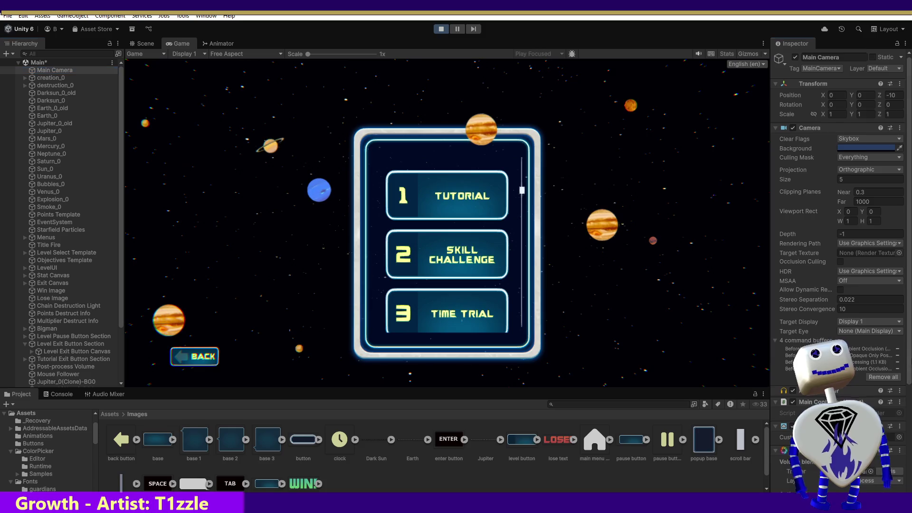
scroll(839, 275, down, 6)
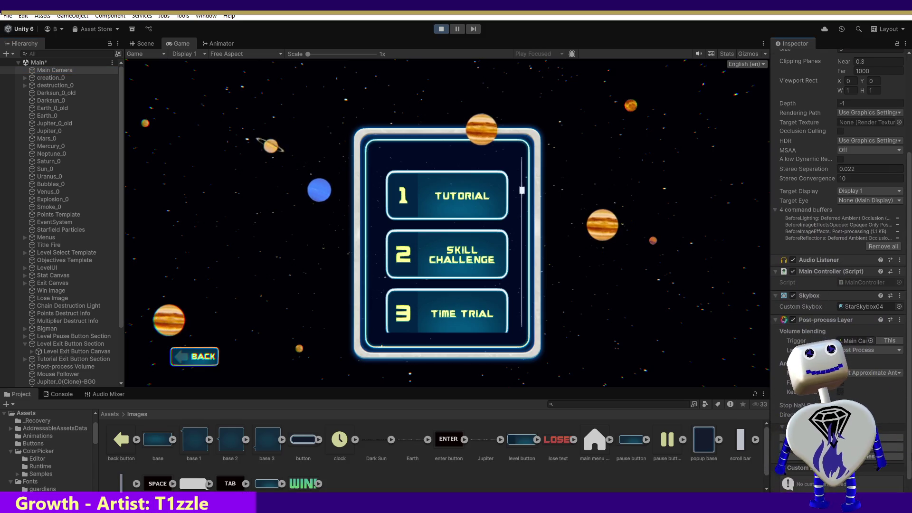
scroll(837, 306, down, 1)
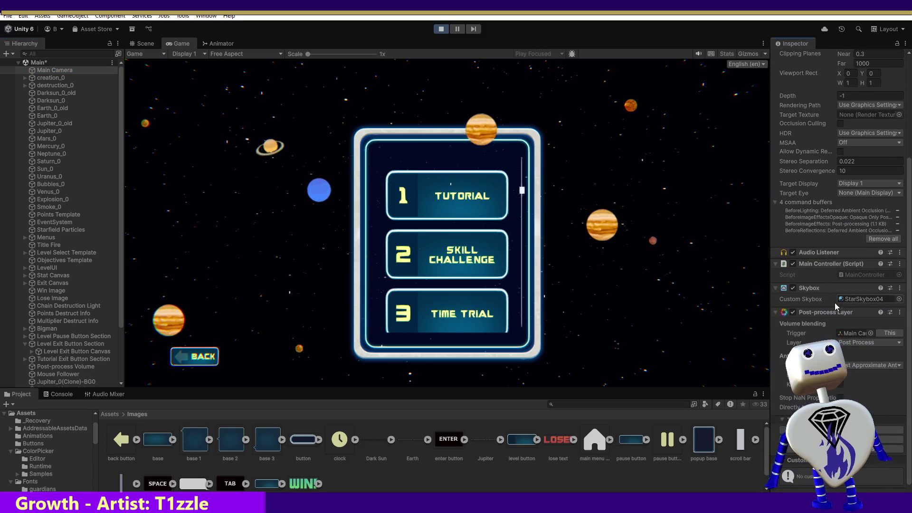
click(792, 313)
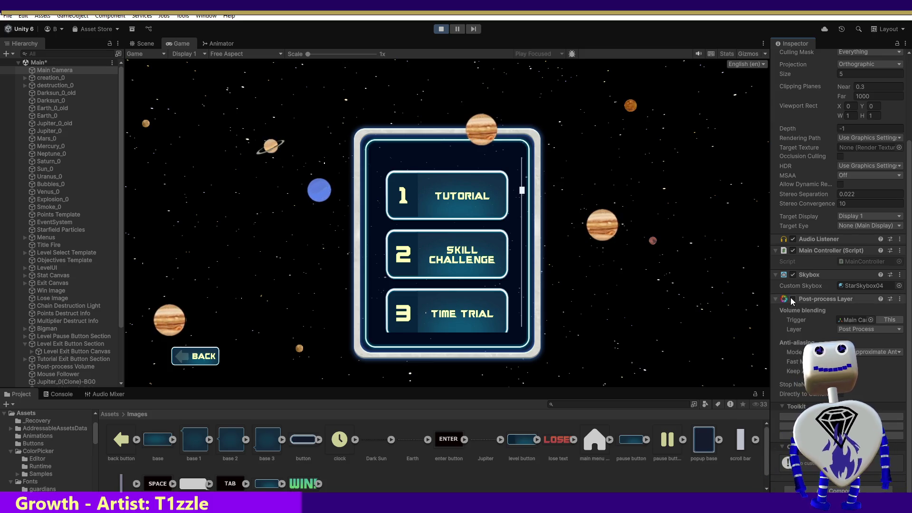
click(793, 300)
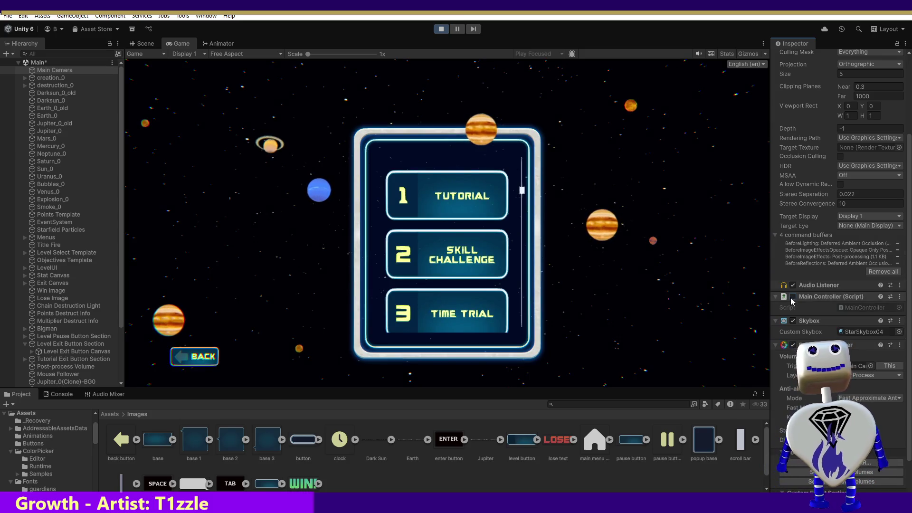
click(793, 297)
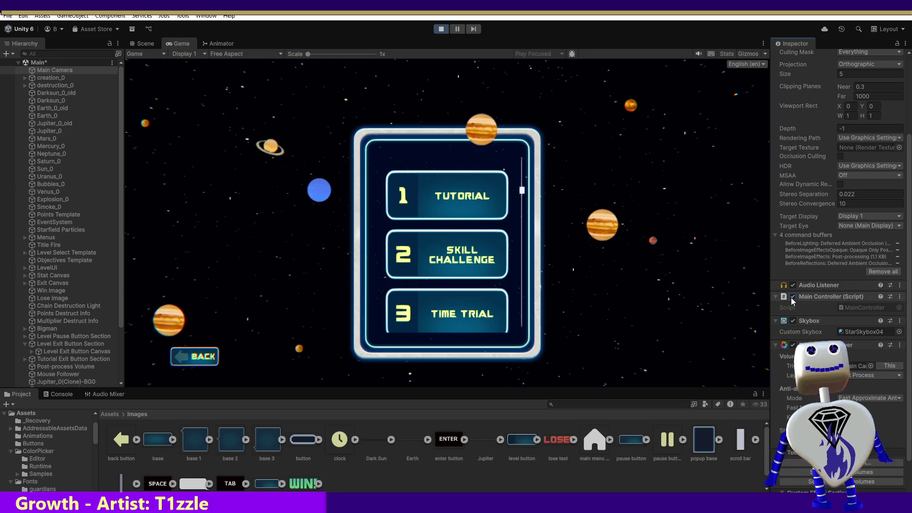
click(793, 346)
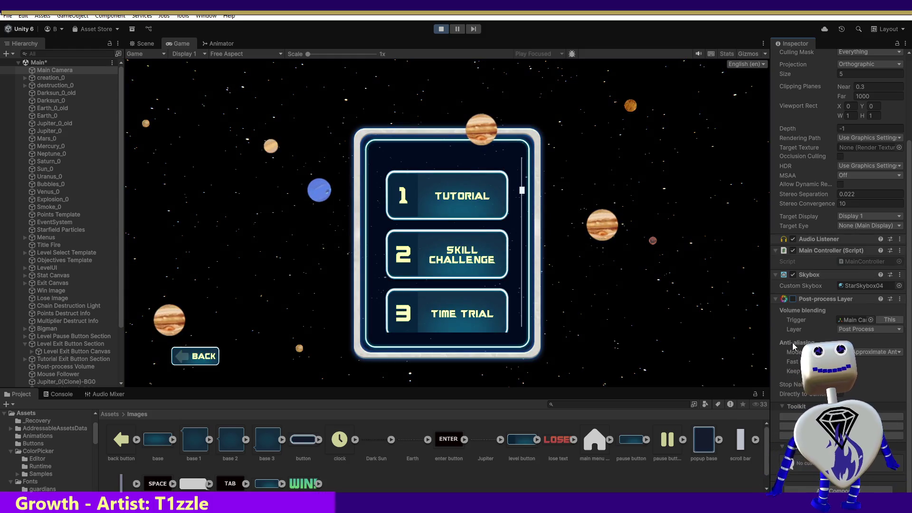
click(793, 299)
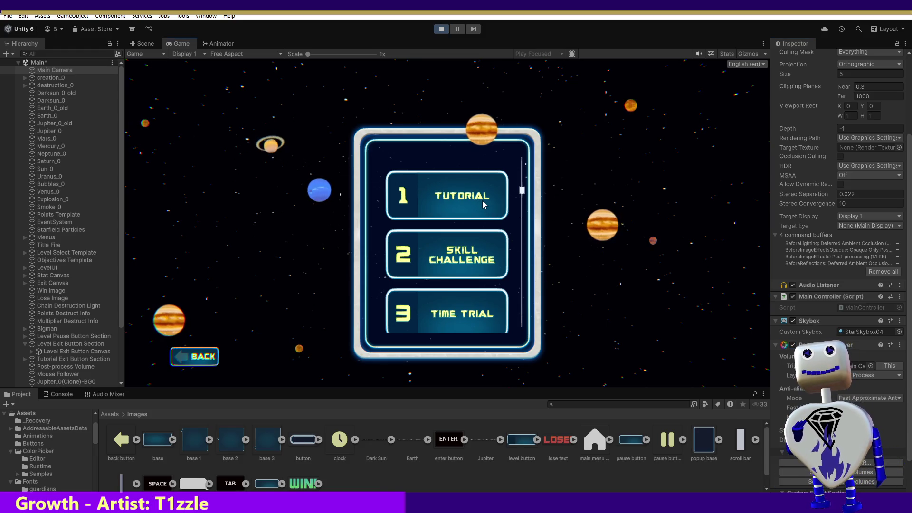
- Open the Skill Challenge level's details and start playing it
scroll(485, 209, up, 2)
click(480, 293)
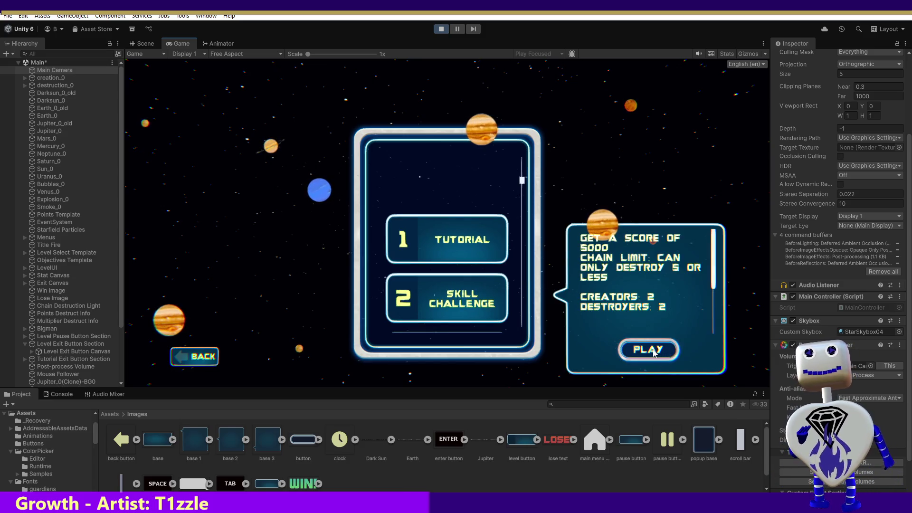
click(654, 352)
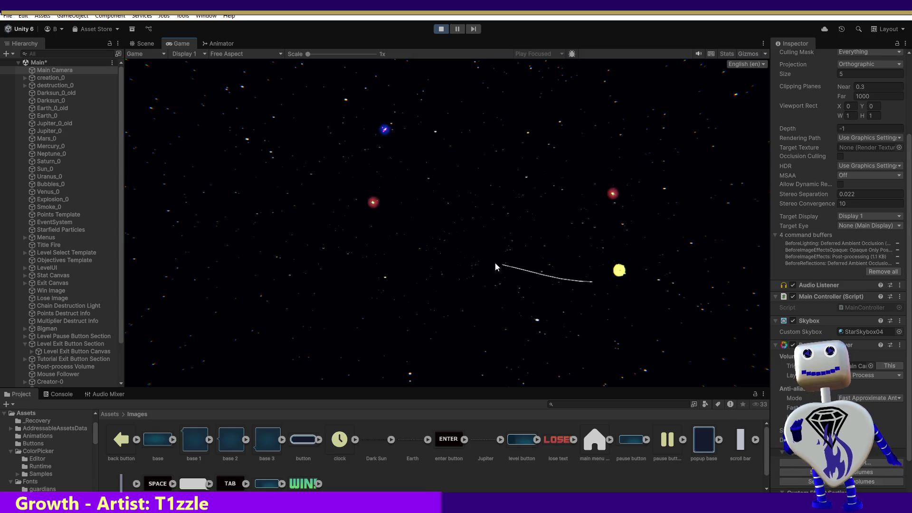